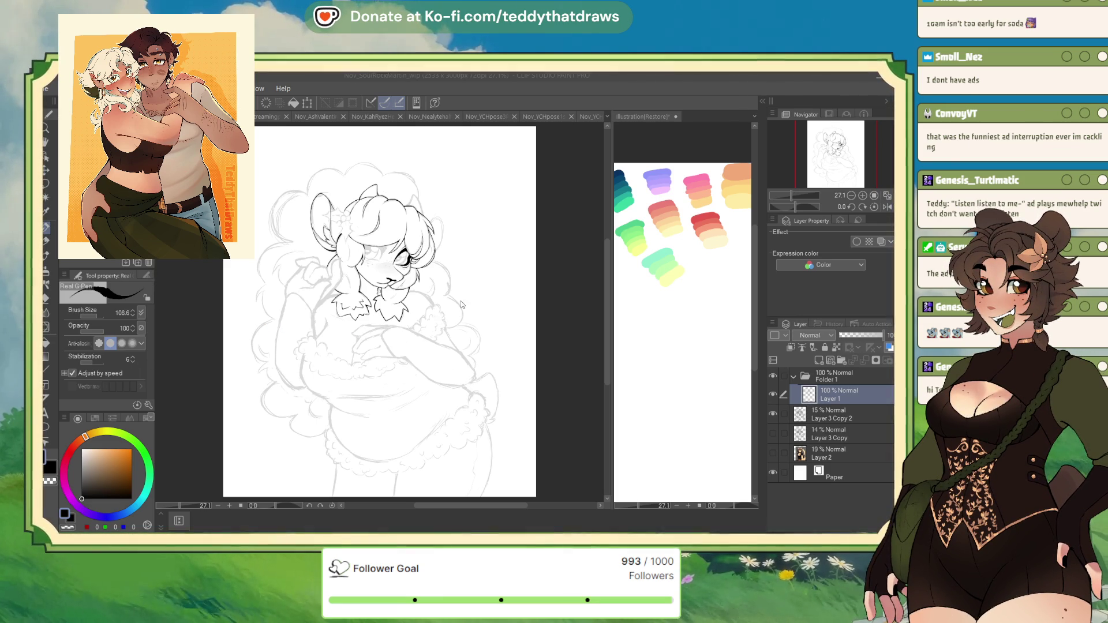
Step: Switch to the Nov_mascotdesign_wip document, select Layer 7, and zoom around the bears
key(ctrl+Tab)
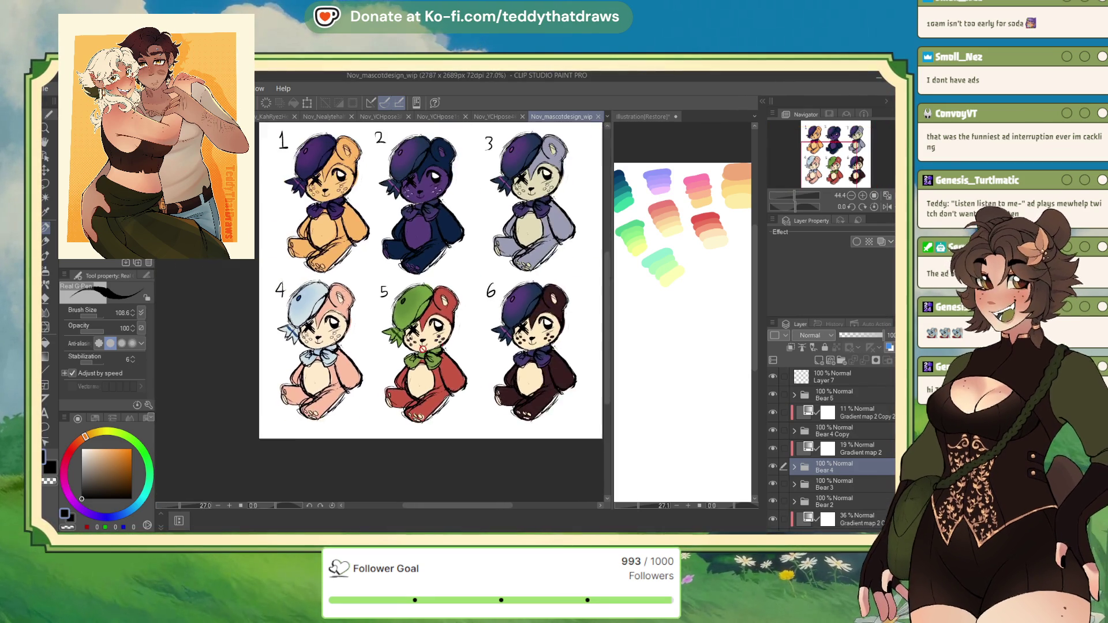
click(850, 378)
scroll(386, 401, up, 2)
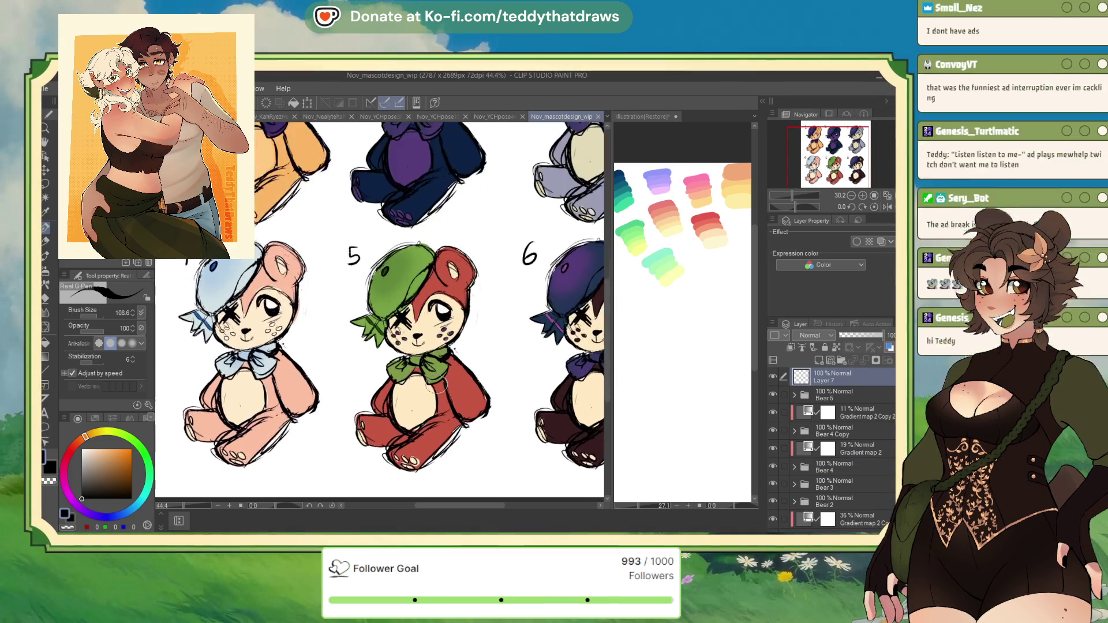
scroll(437, 391, up, 2)
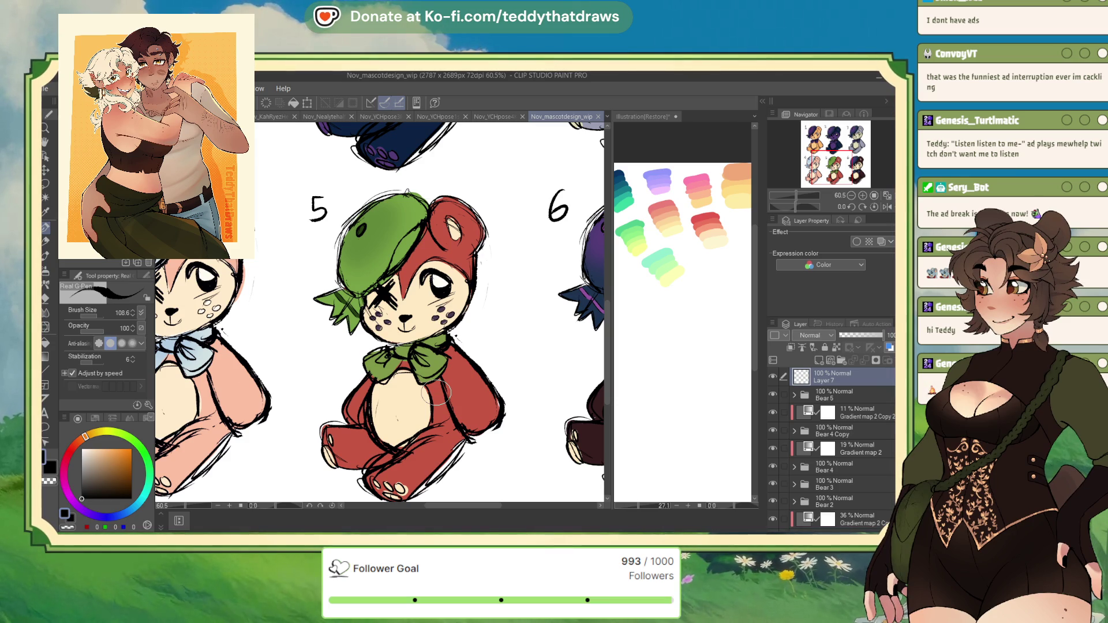
scroll(436, 392, down, 3)
scroll(441, 346, up, 3)
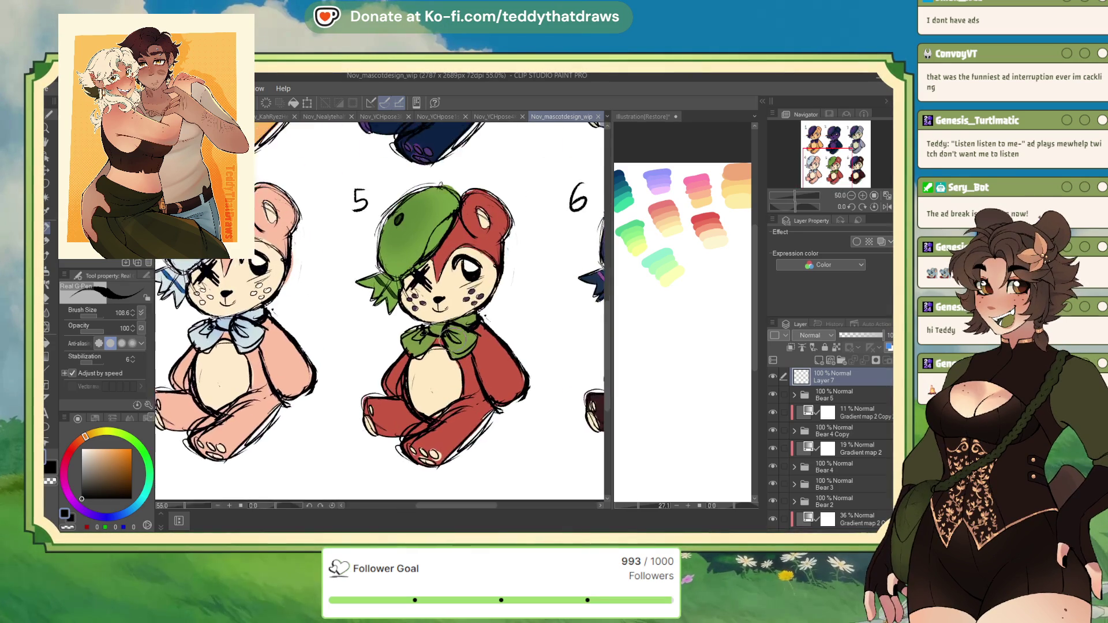
scroll(447, 289, up, 1)
scroll(455, 254, down, 3)
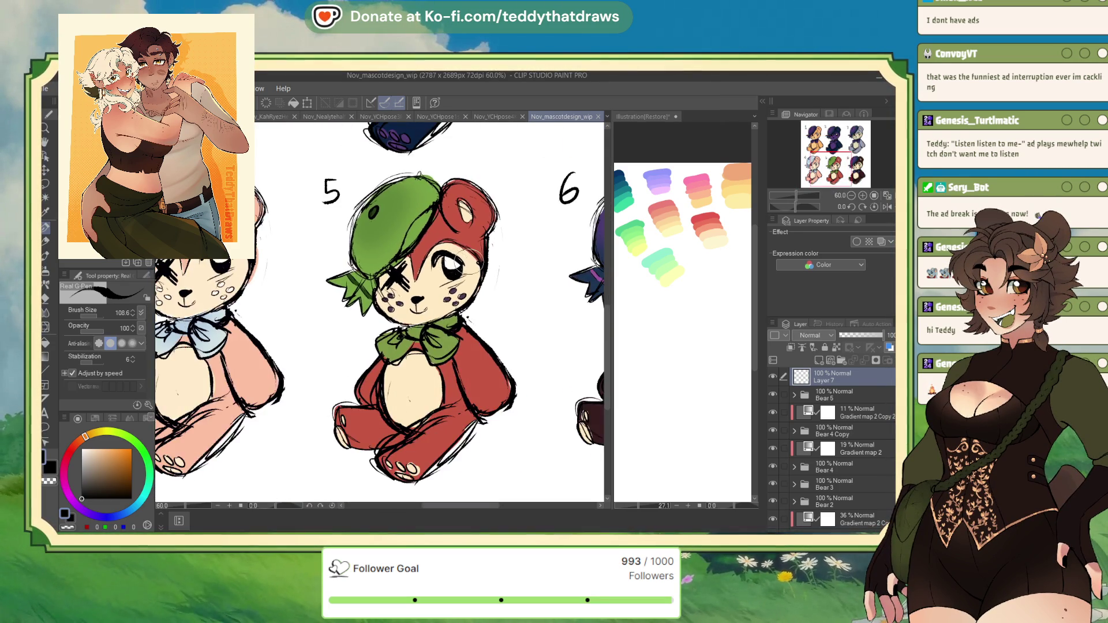
scroll(462, 233, up, 2)
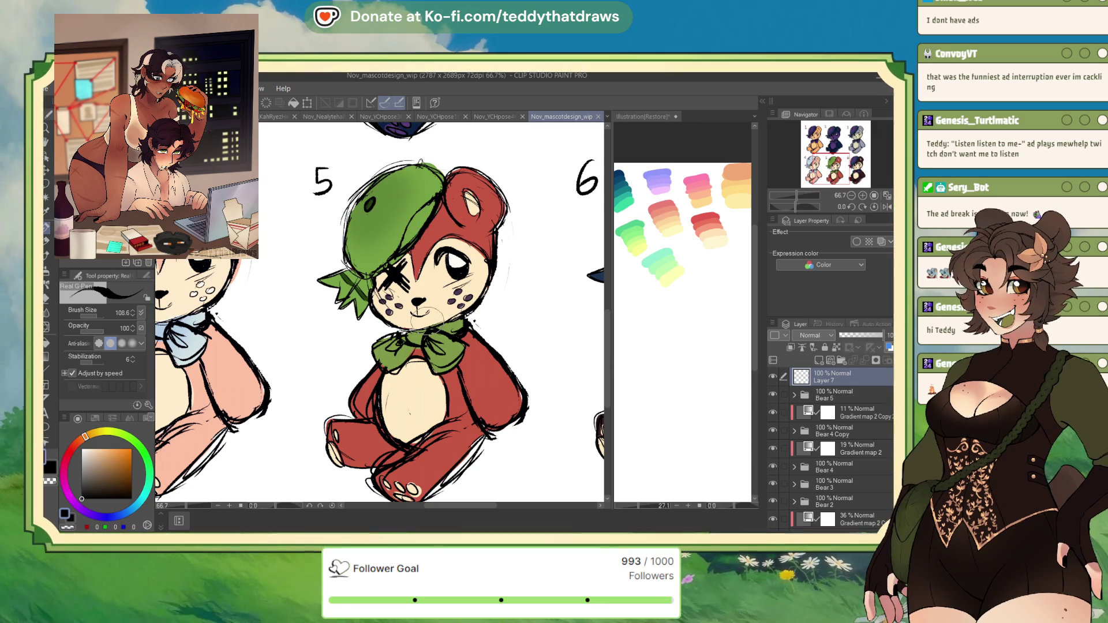
Step: Zoom in and out over the remaining bear variants, then close the mascot design document
scroll(462, 332, down, 3)
scroll(338, 165, up, 3)
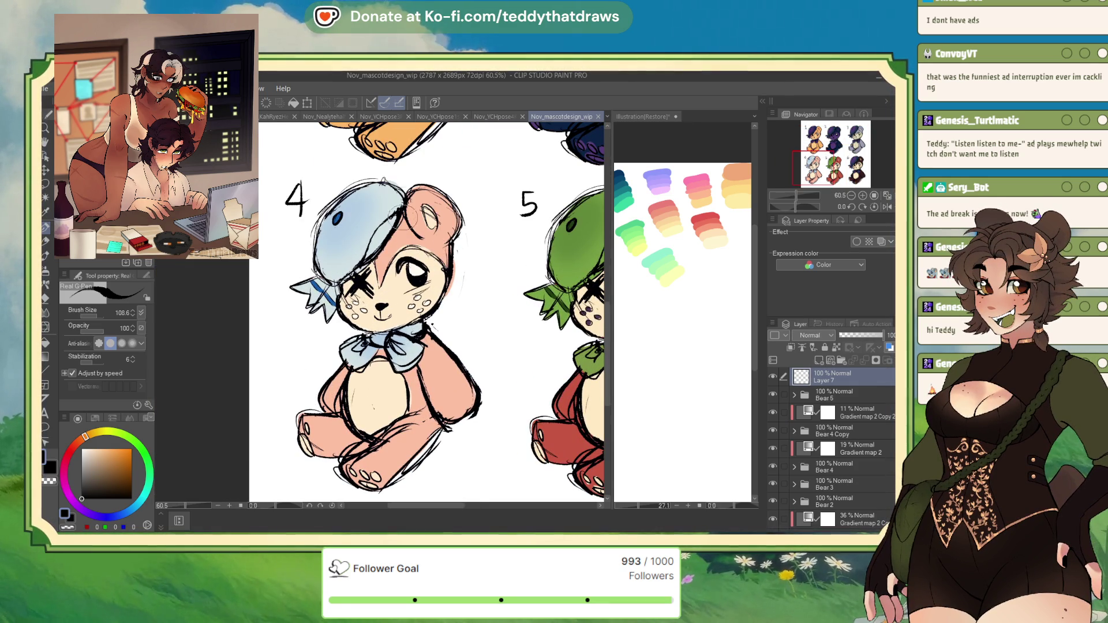
scroll(398, 331, down, 4)
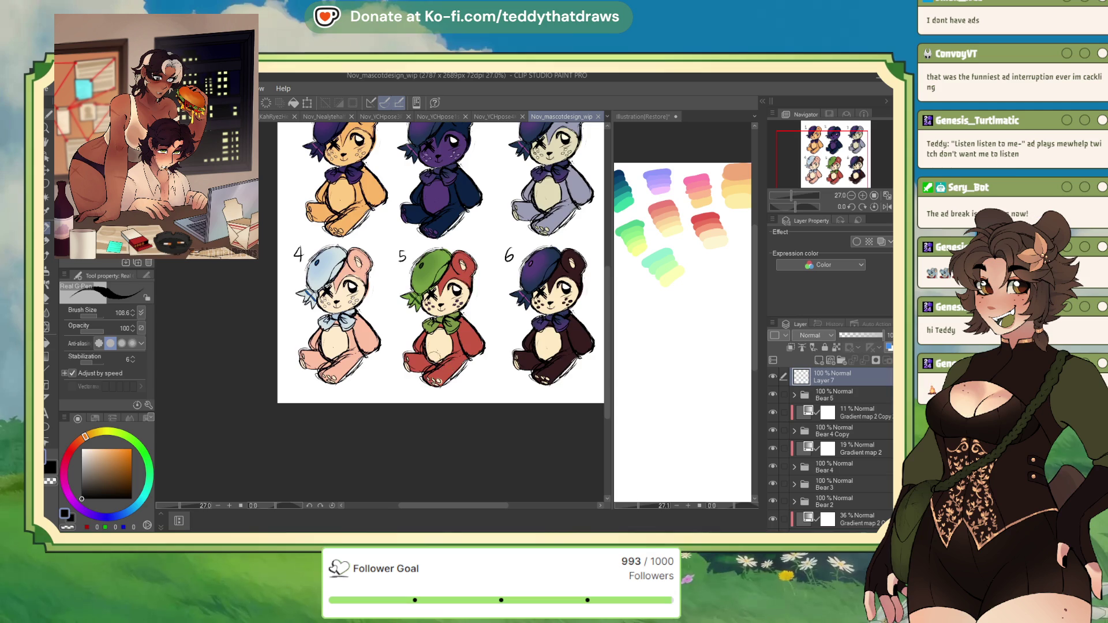
scroll(346, 191, down, 1)
scroll(346, 190, up, 5)
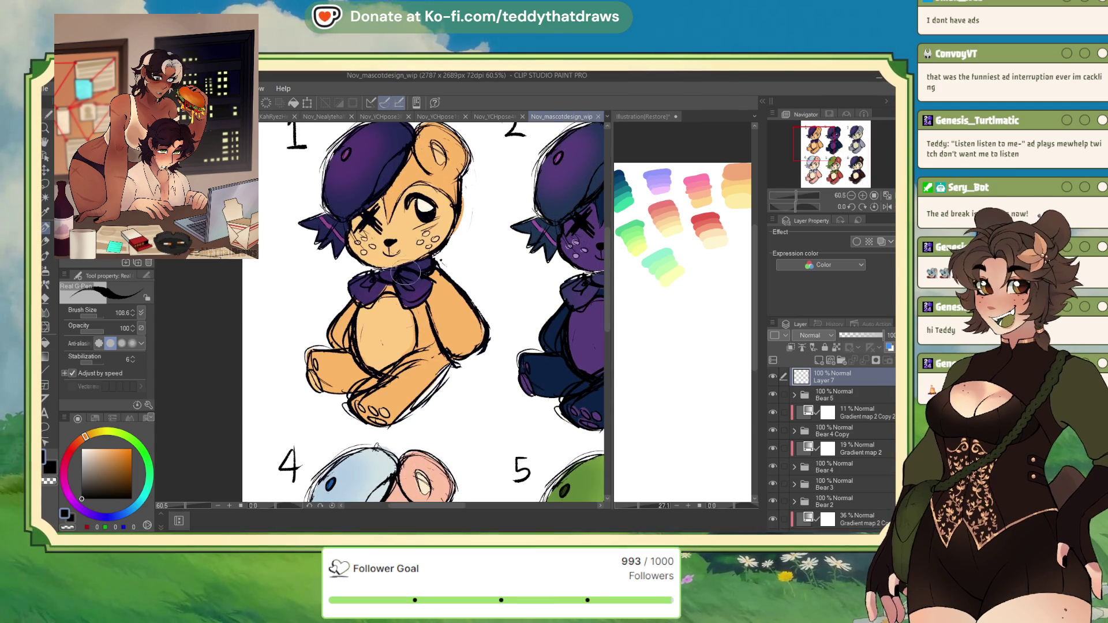
scroll(408, 247, up, 1)
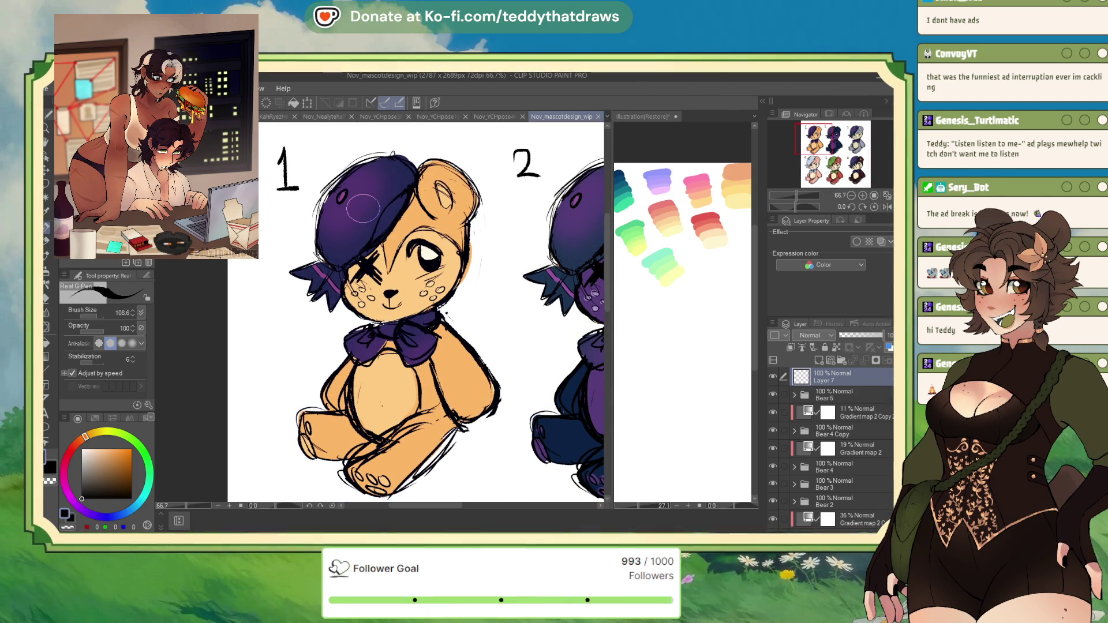
scroll(365, 213, down, 4)
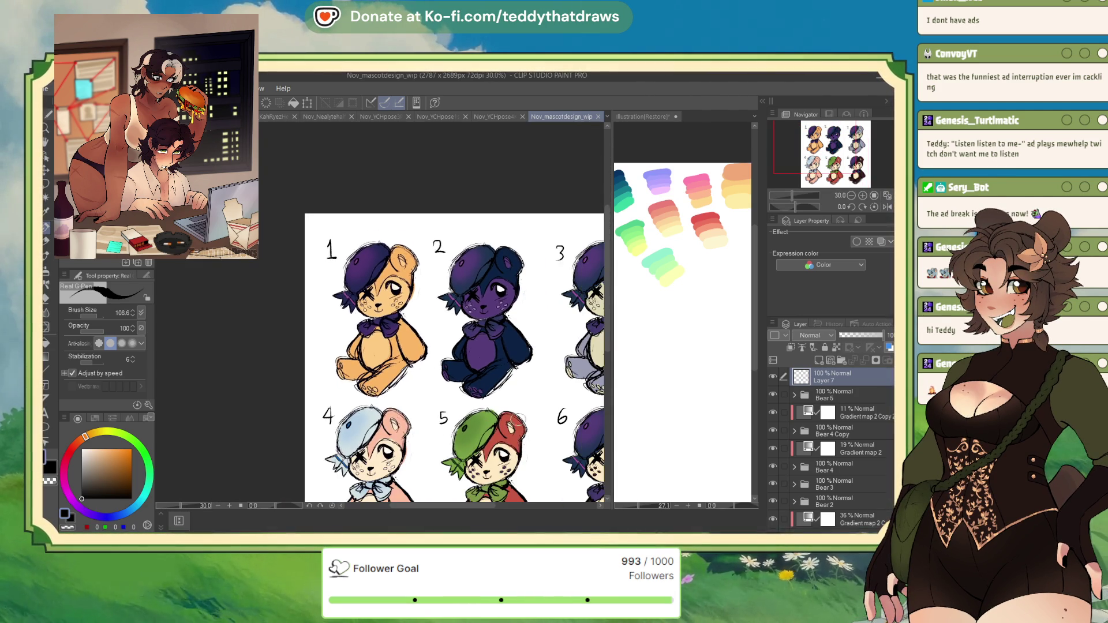
scroll(506, 423, down, 2)
scroll(491, 404, up, 2)
scroll(467, 392, down, 3)
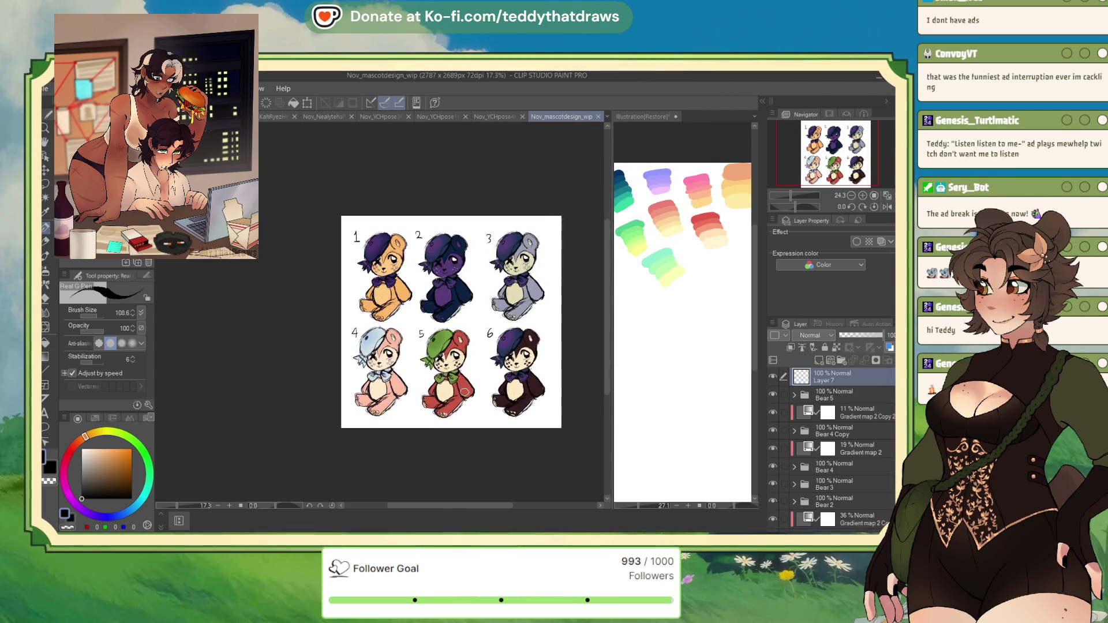
scroll(467, 392, up, 4)
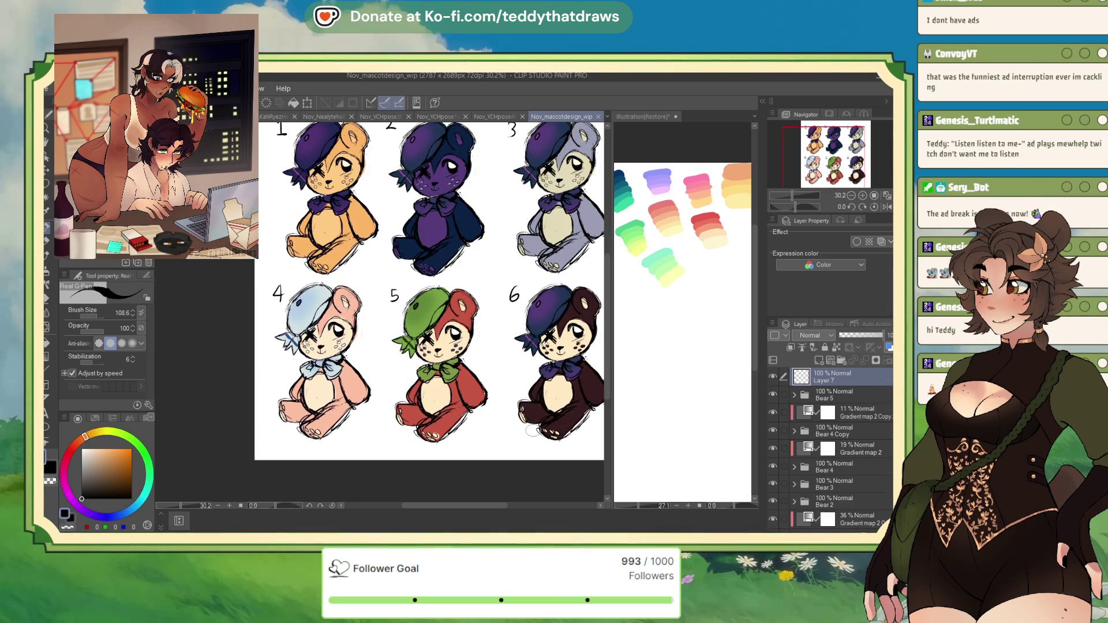
click(598, 117)
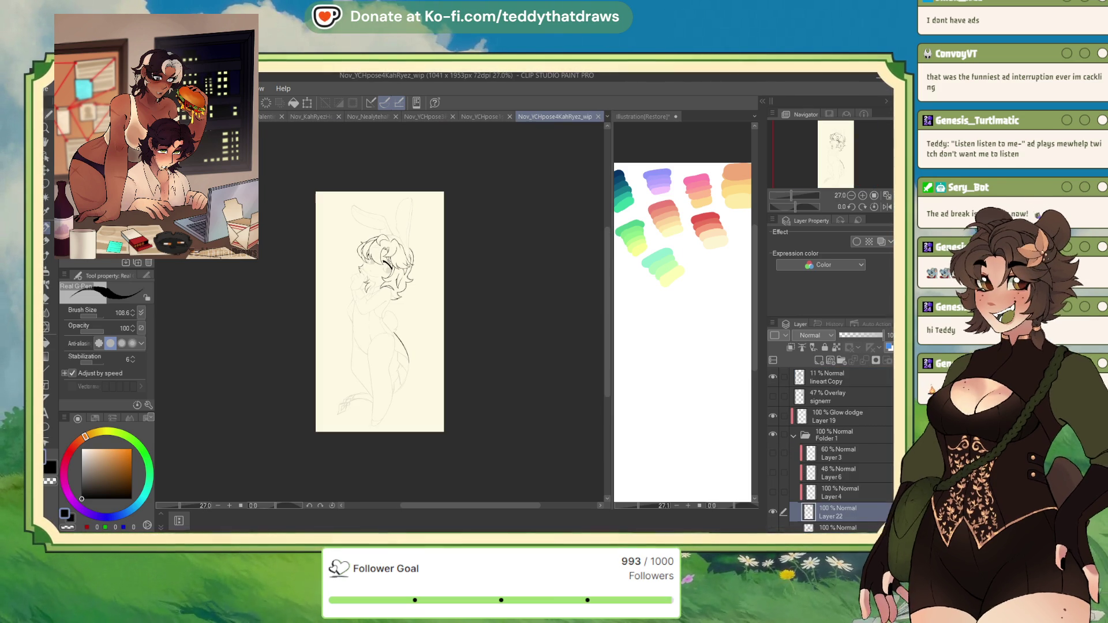
click(598, 116)
scroll(346, 230, up, 5)
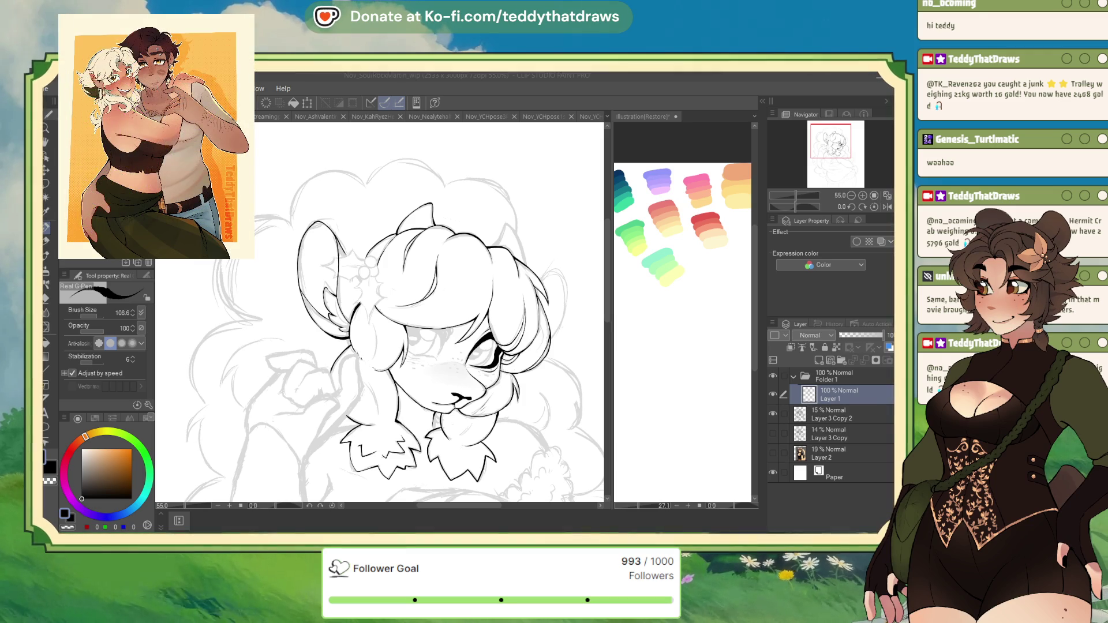
Step: Select the G-pen and paint white over the sketch lines inside the left ear
drag(381, 323, 387, 303)
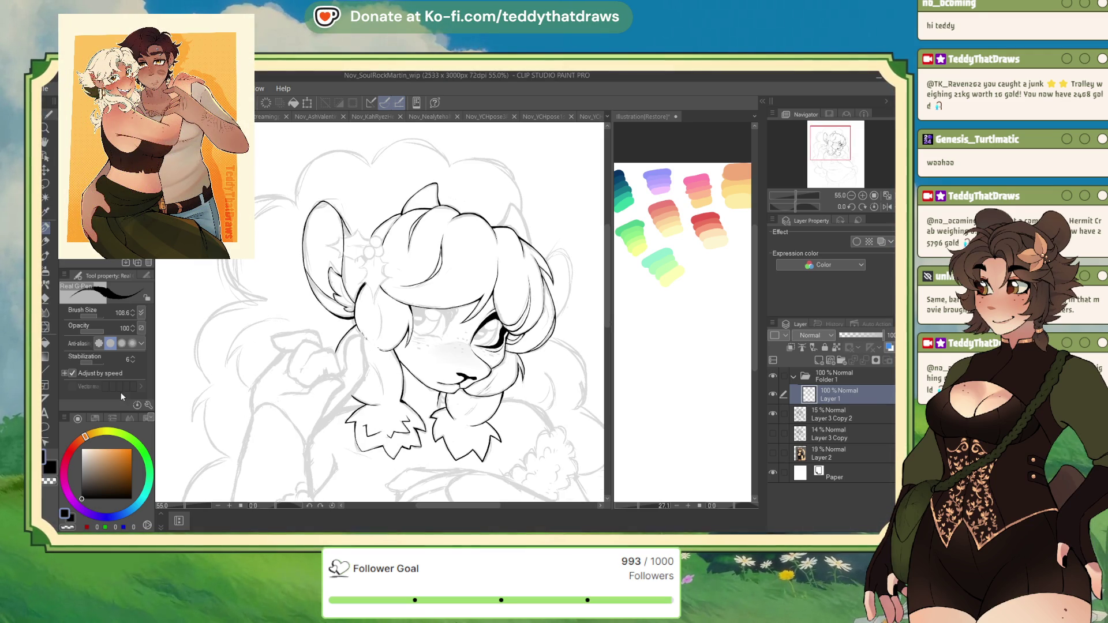
key(p)
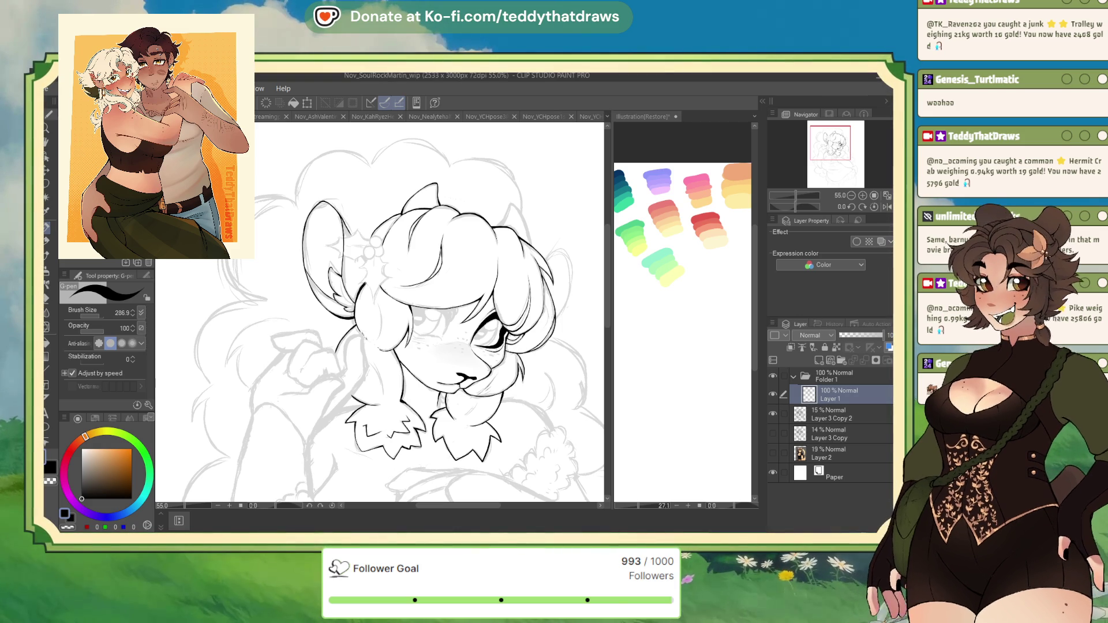
scroll(317, 369, up, 1)
drag(363, 305, 379, 312)
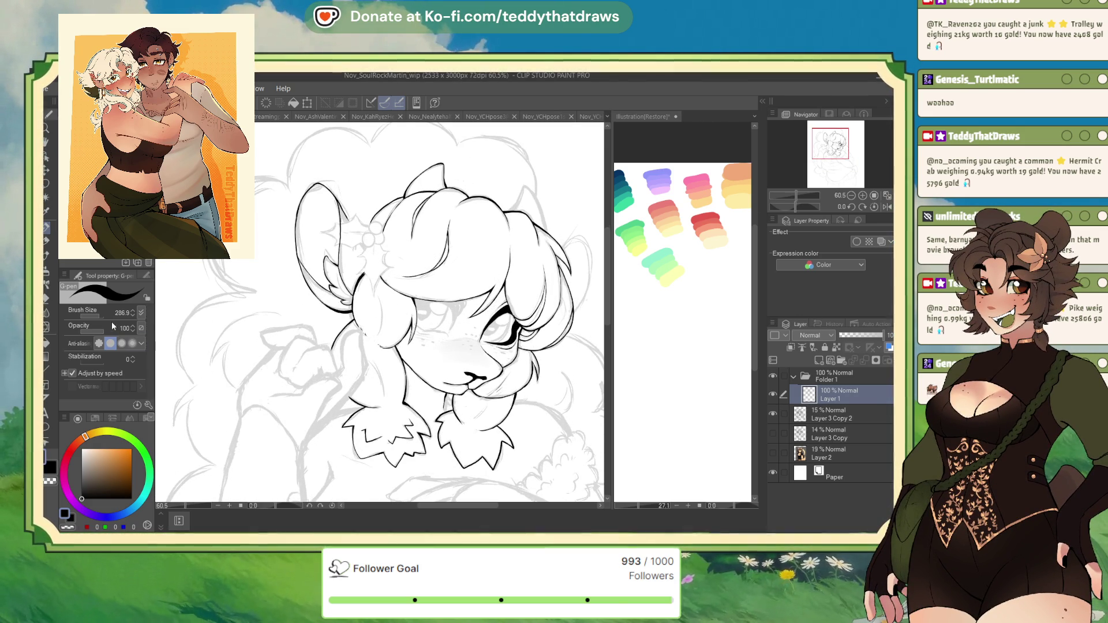
drag(101, 316, 91, 318)
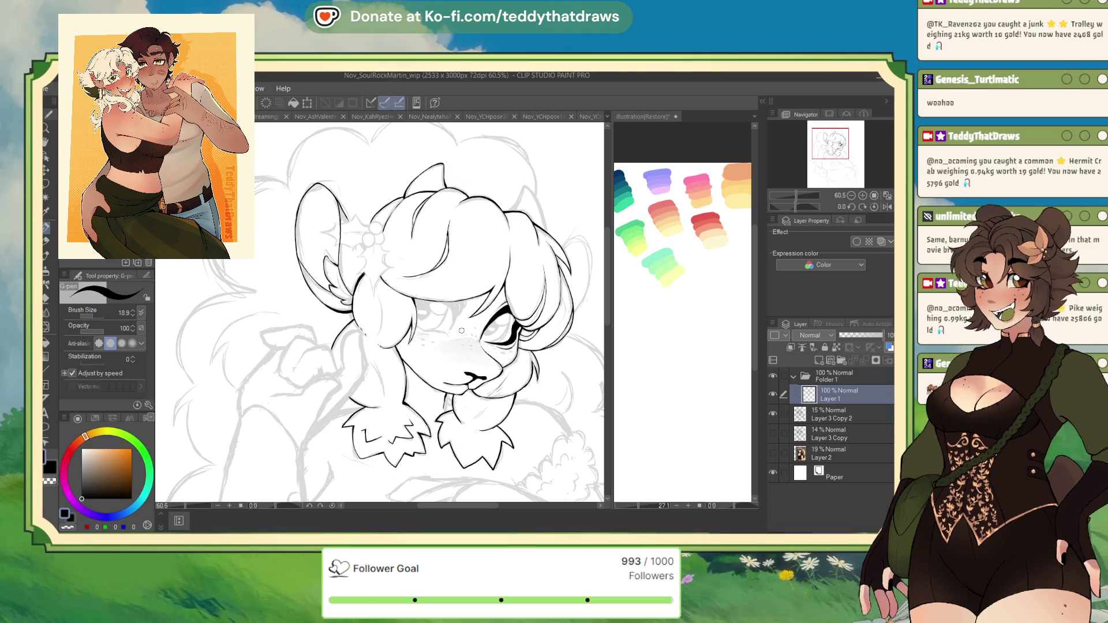
scroll(429, 316, up, 5)
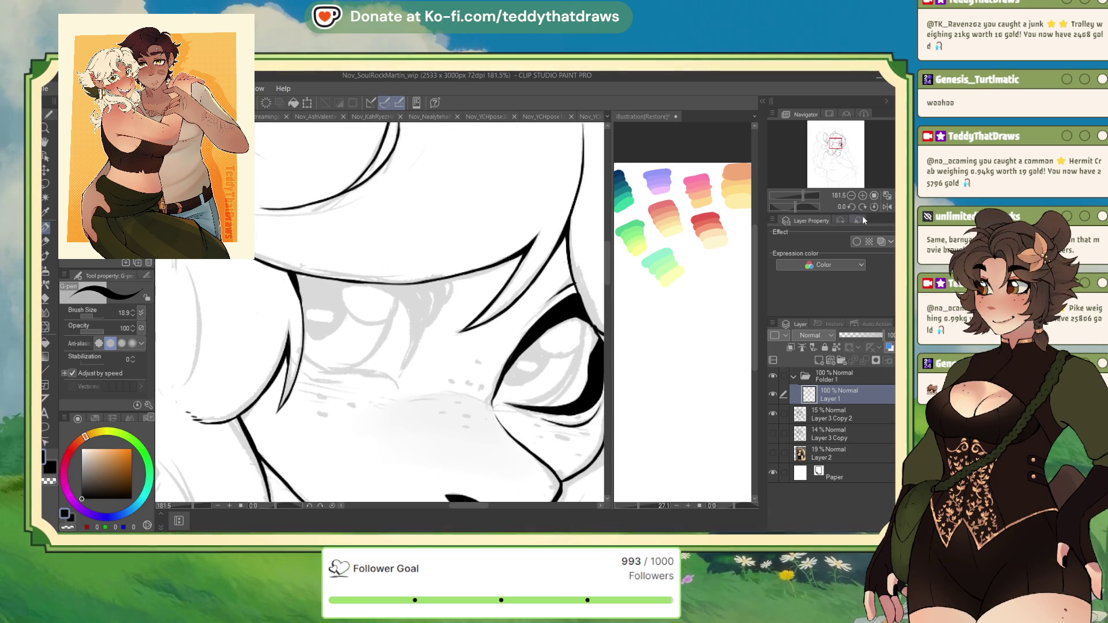
Step: Flip the view horizontally, rotate it to angle the eye, then zoom out to 30%
key(h)
drag(798, 209, 788, 208)
drag(404, 346, 359, 427)
scroll(321, 335, up, 1)
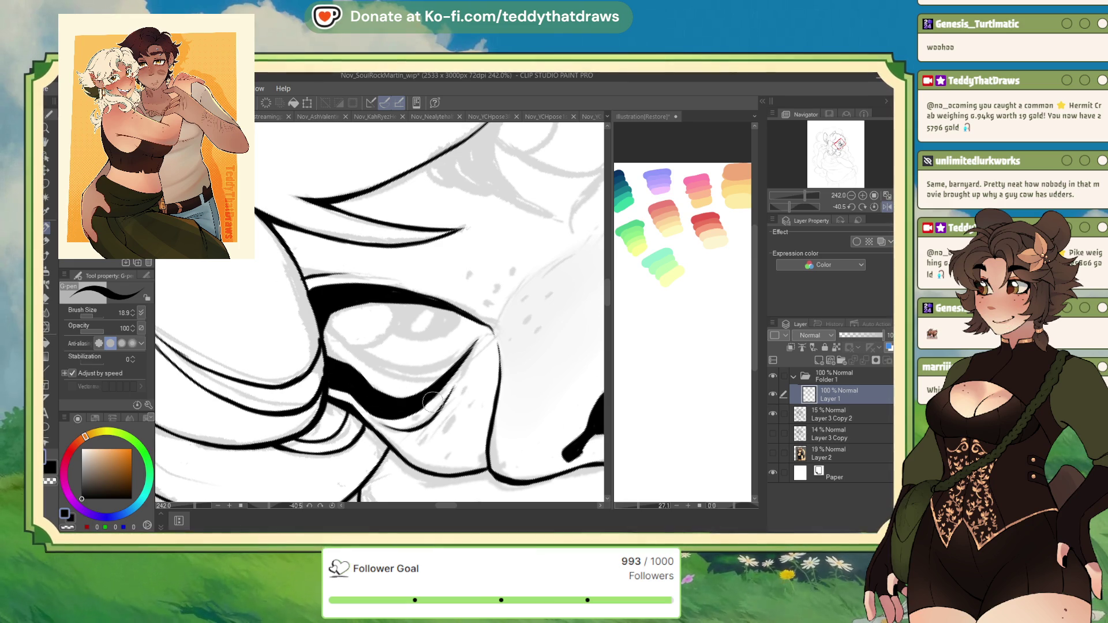
scroll(419, 412, down, 1)
scroll(420, 412, down, 10)
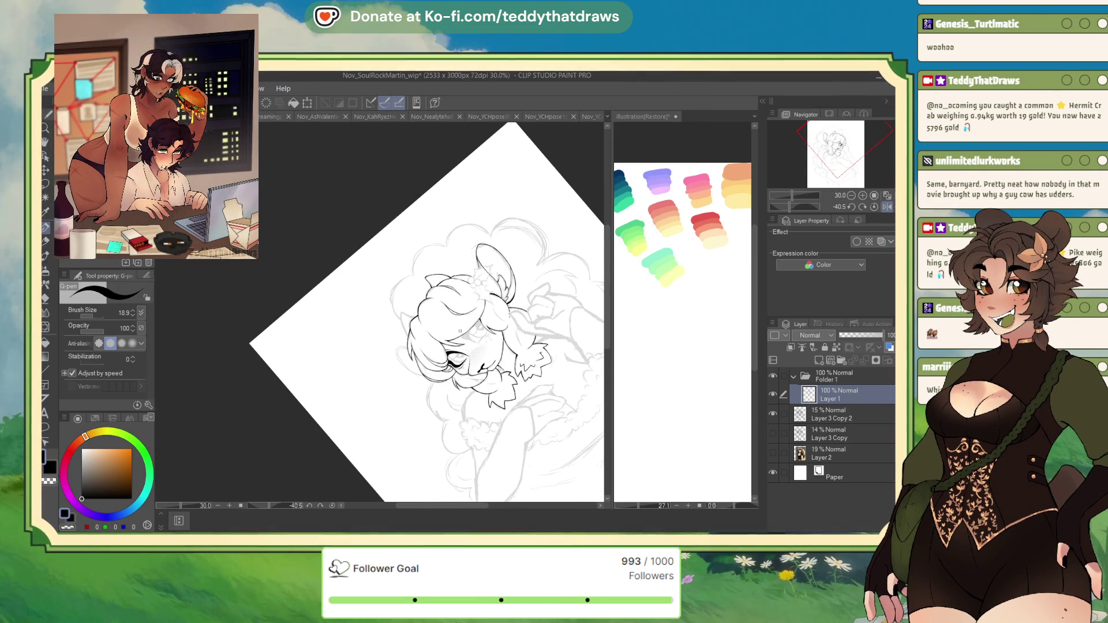
Step: Reset the canvas rotation upright with Ctrl+@ and zoom around the fringe, face and chest tufts
scroll(444, 249, up, 5)
scroll(444, 249, down, 4)
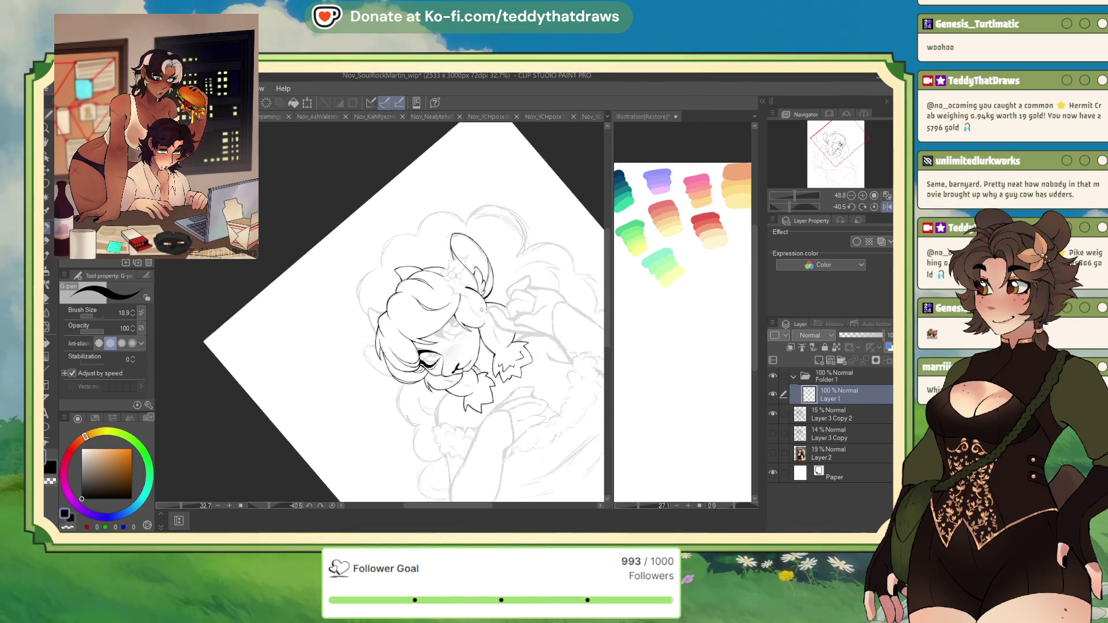
scroll(445, 248, up, 4)
scroll(445, 249, down, 1)
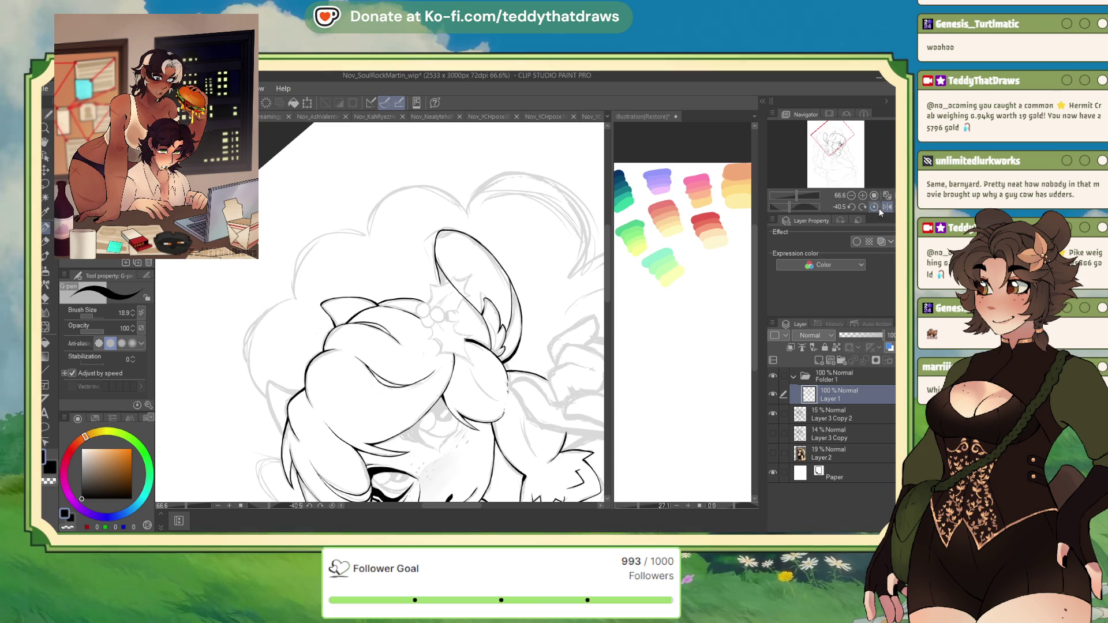
key(ctrl+at)
scroll(510, 169, down, 2)
scroll(511, 169, up, 1)
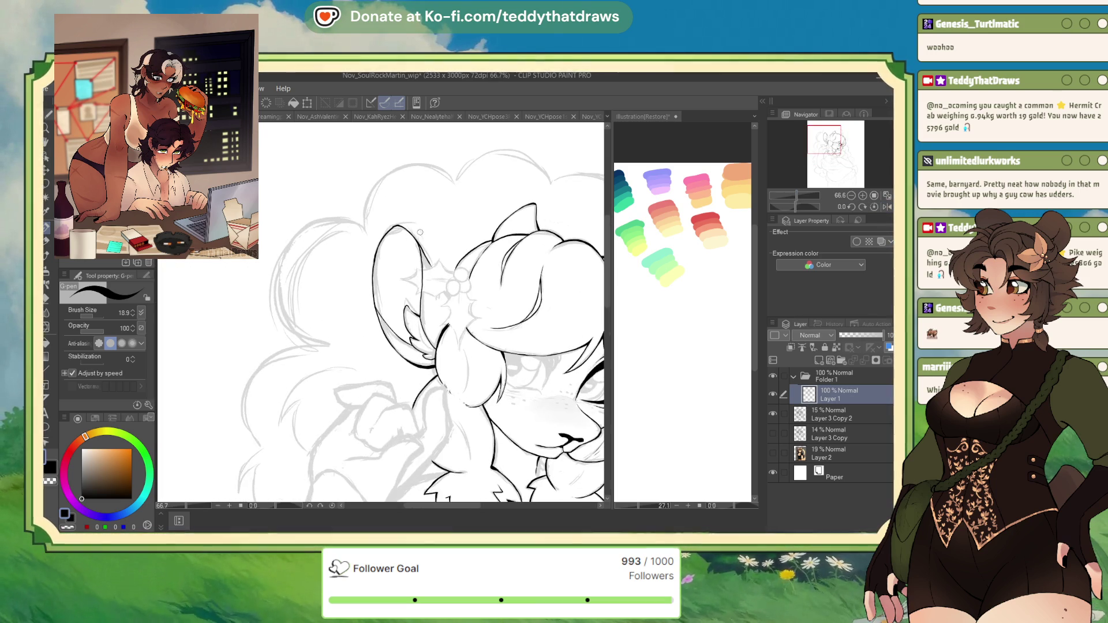
scroll(510, 169, down, 1)
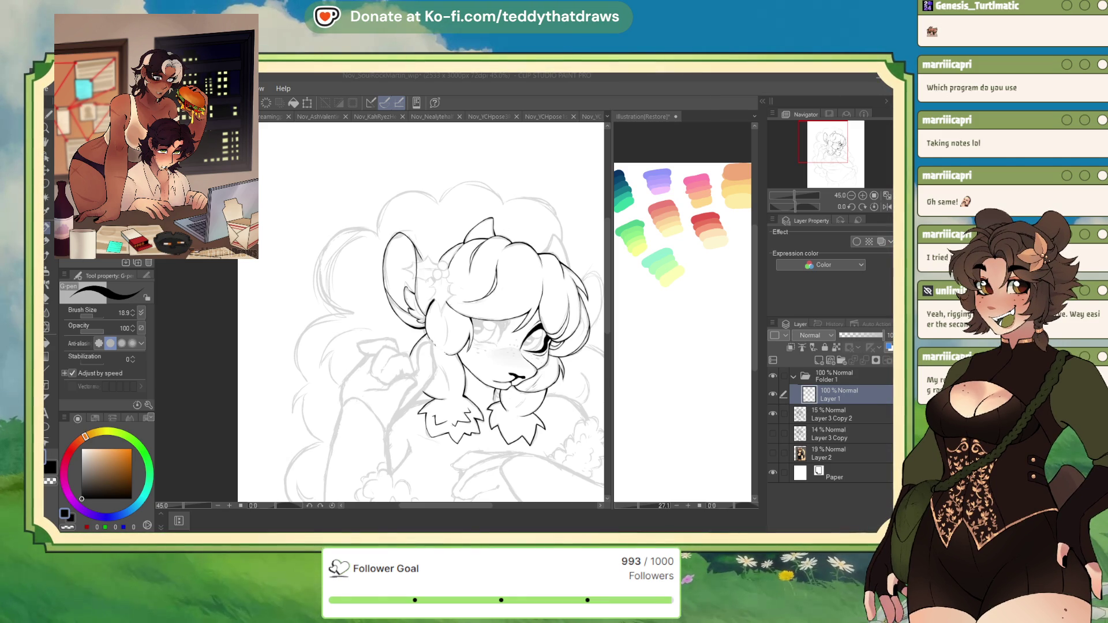
scroll(349, 258, up, 2)
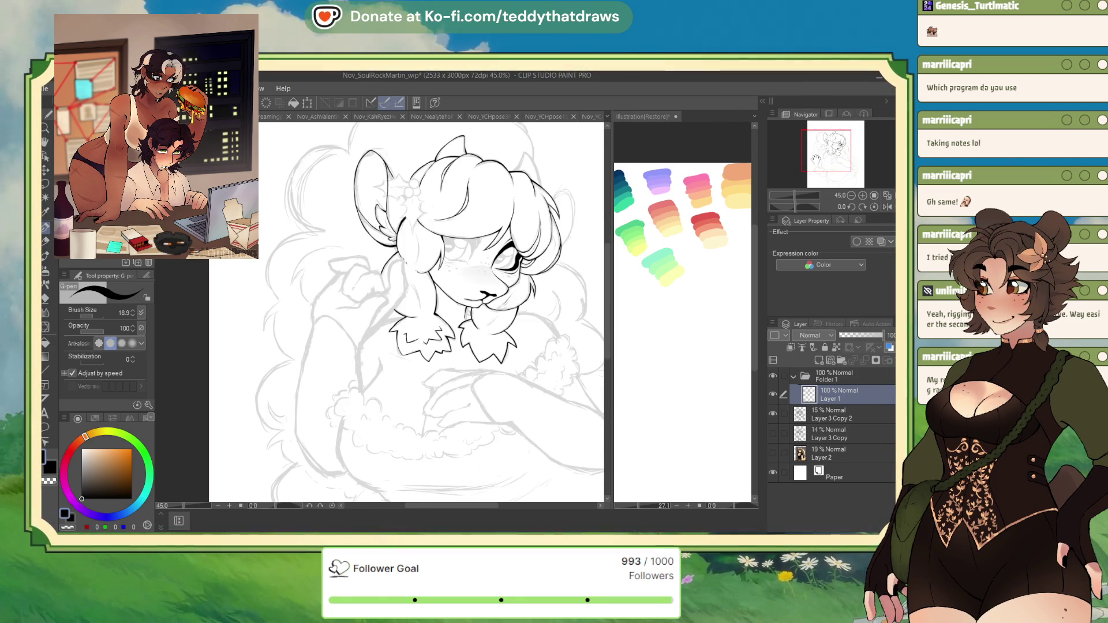
scroll(349, 258, up, 3)
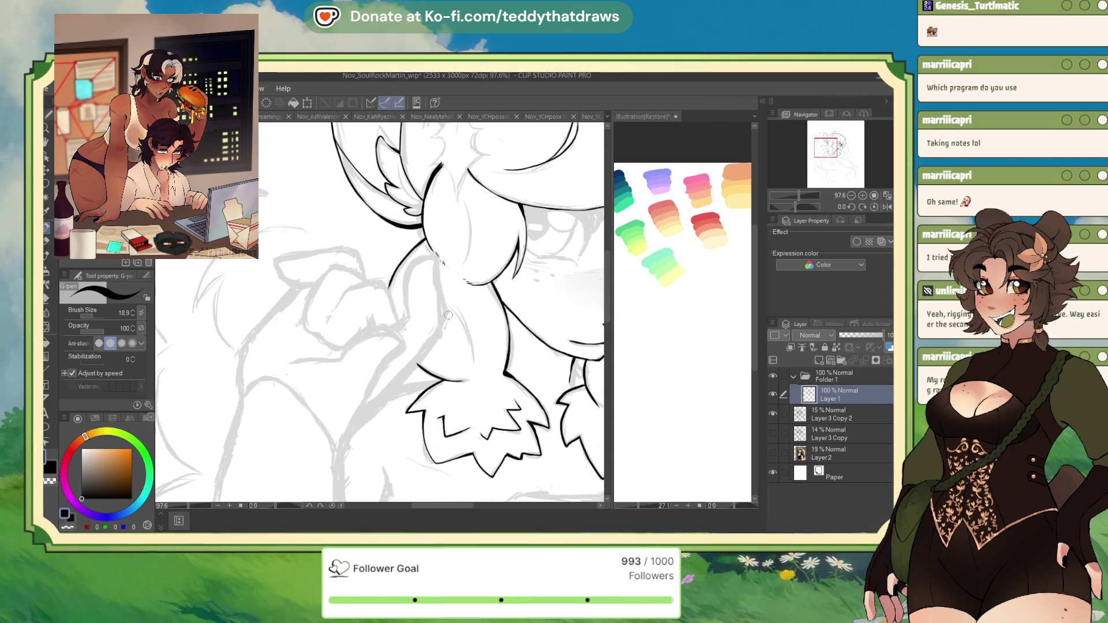
click(883, 208)
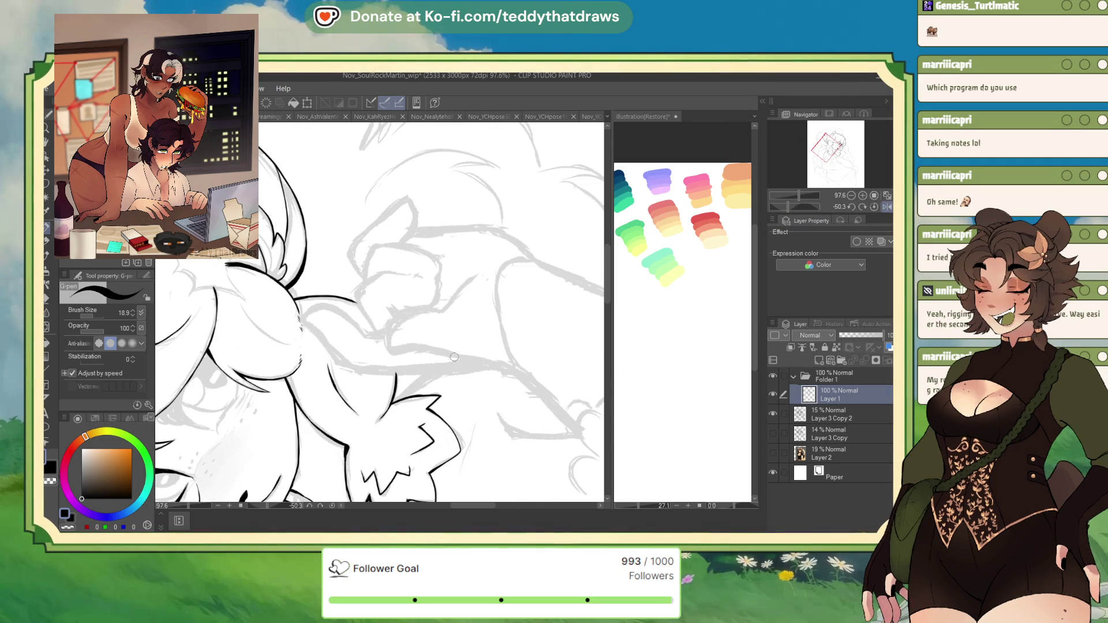
scroll(366, 420, down, 4)
scroll(347, 258, up, 5)
scroll(347, 257, up, 3)
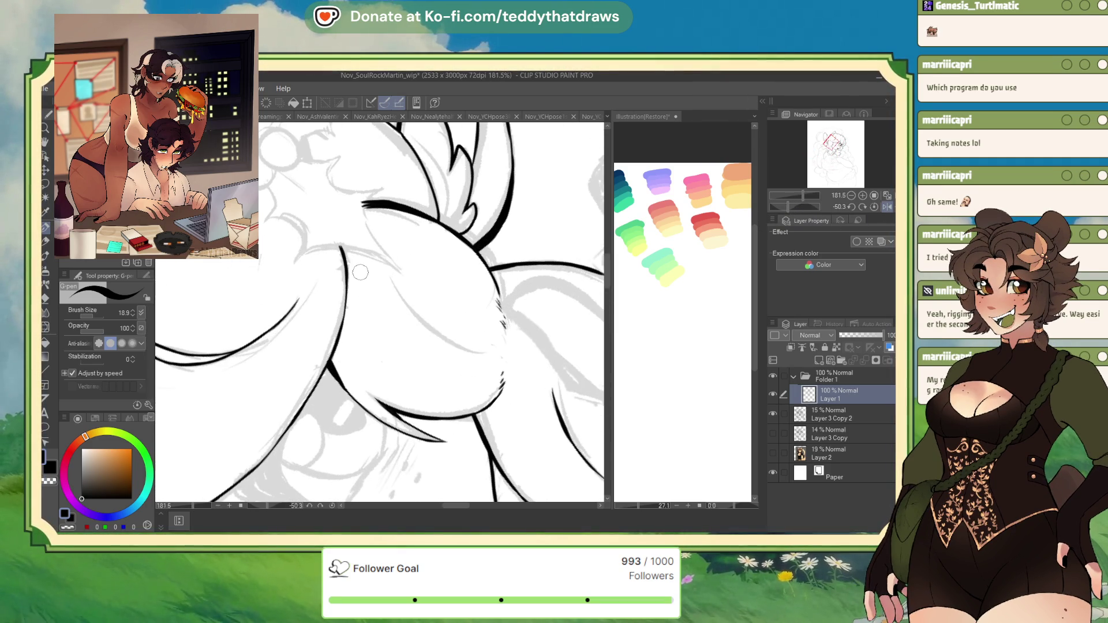
drag(430, 338, 471, 356)
scroll(494, 364, down, 5)
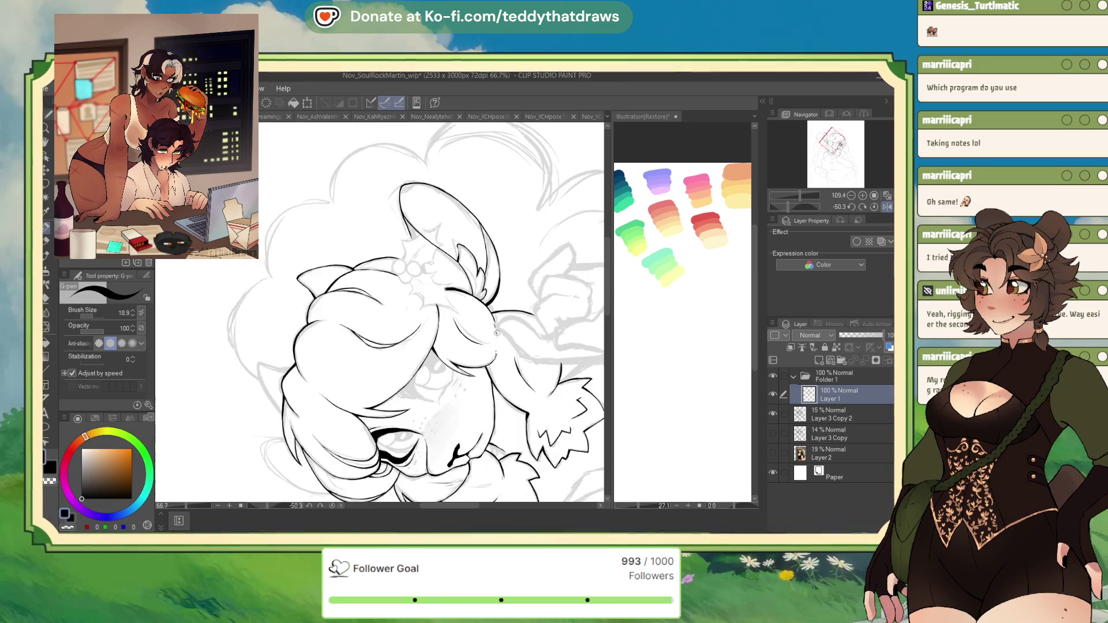
scroll(418, 303, up, 5)
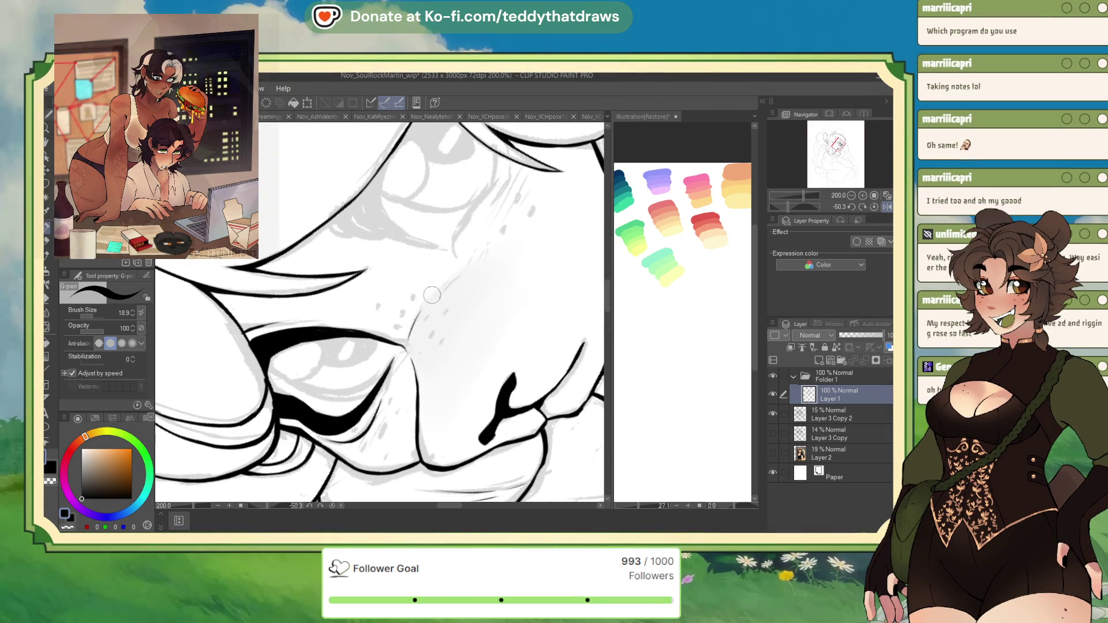
scroll(441, 306, down, 2)
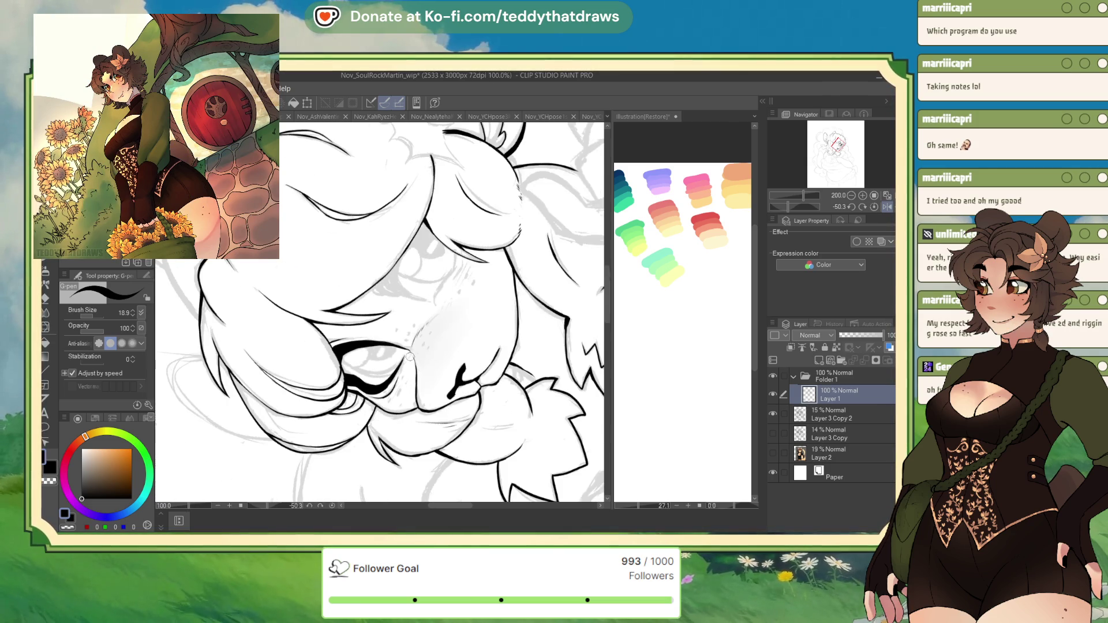
Step: Ink a tapering, thickened upper eyelid line and fill the inner eye corner black
scroll(437, 340, up, 3)
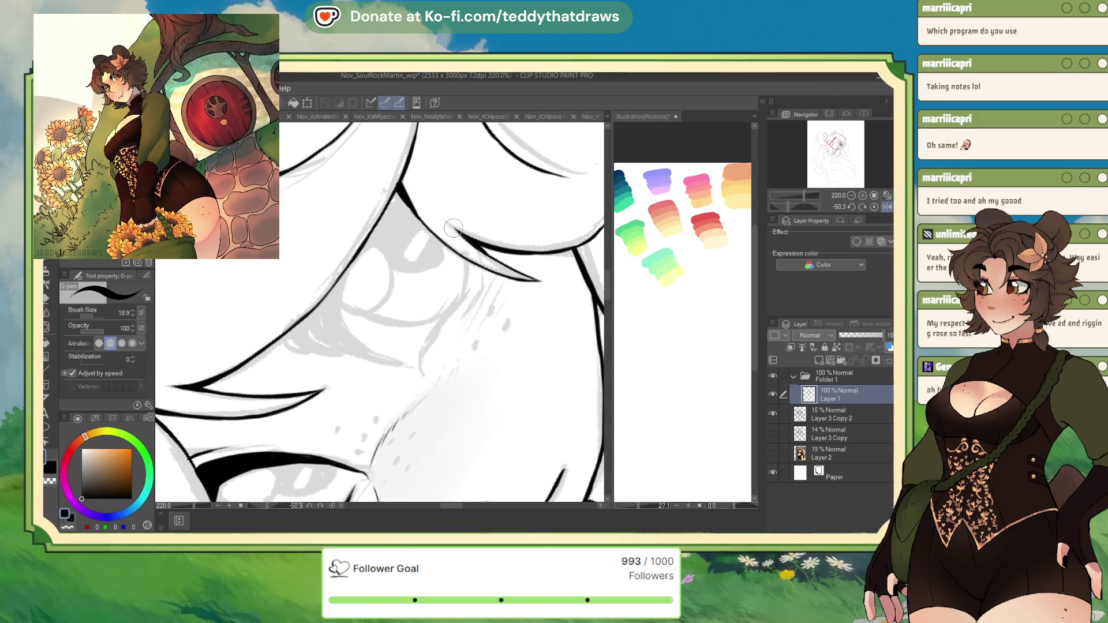
drag(283, 338, 366, 352)
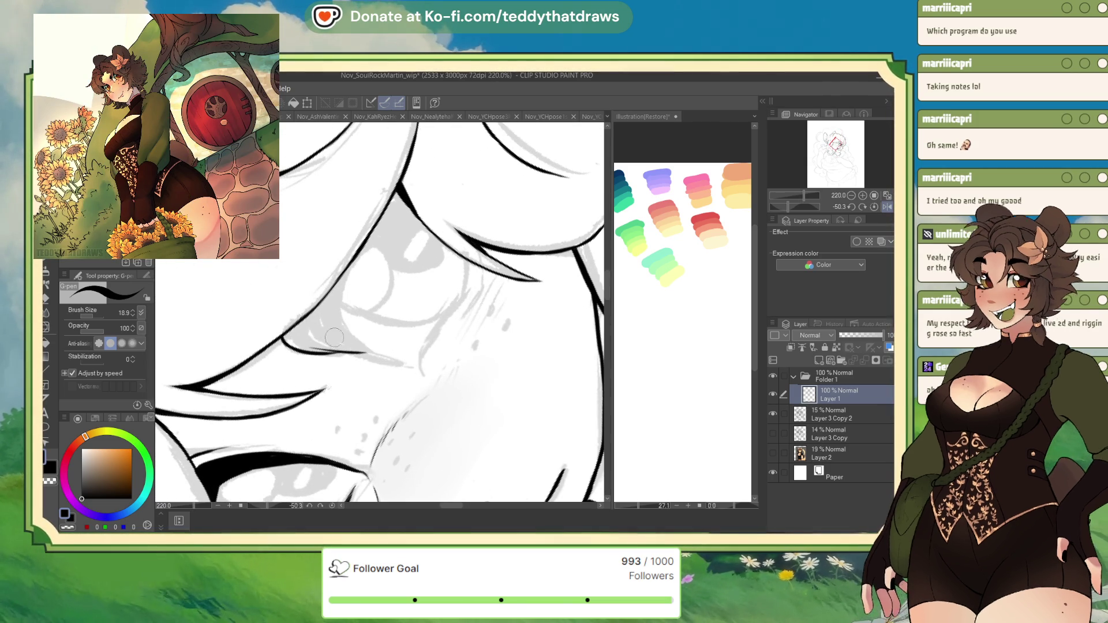
drag(278, 336, 406, 363)
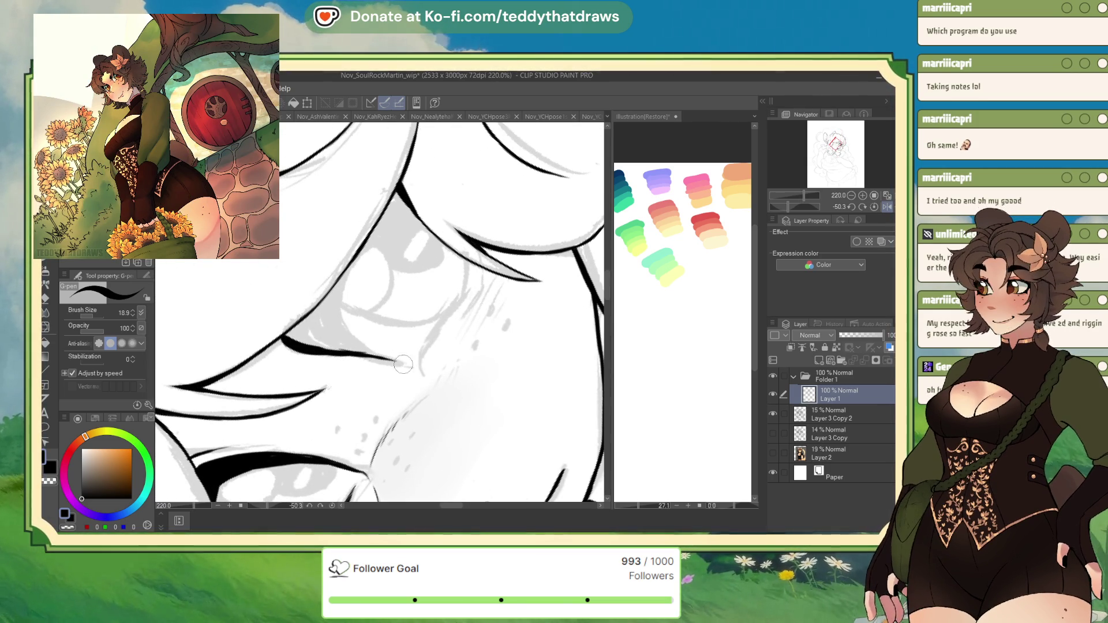
mouse_move(330, 295)
mouse_down()
mouse_move(352, 345)
mouse_move(288, 339)
mouse_move(311, 323)
mouse_move(326, 332)
mouse_move(303, 335)
mouse_up()
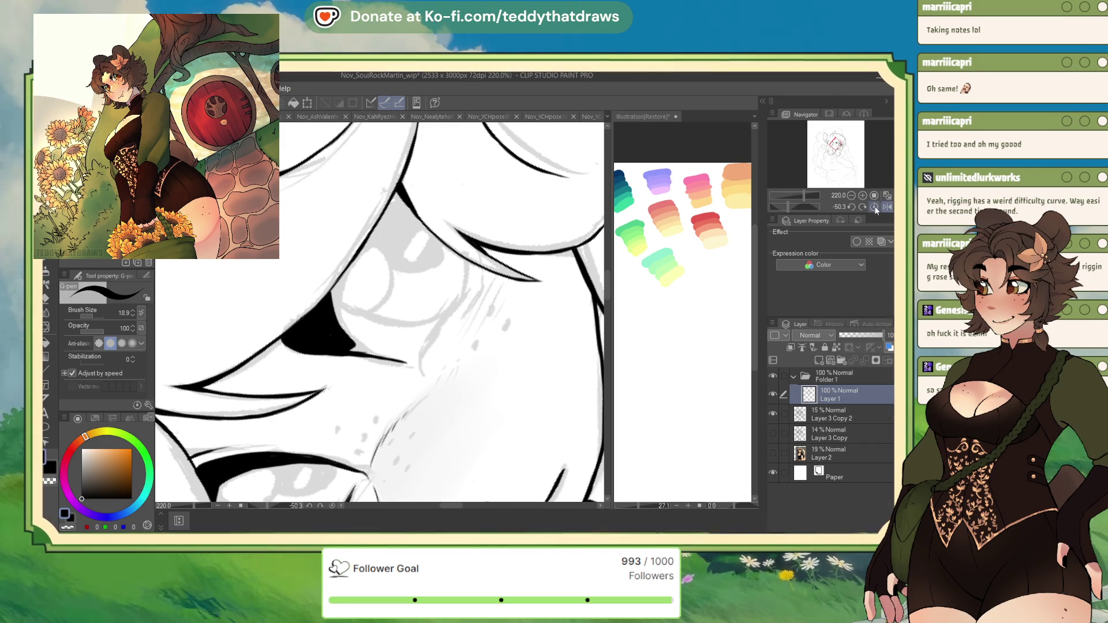
Step: With the view upright and mirrored, darken the eye corner, add lines beneath it, and zoom out to 100%
click(874, 206)
click(881, 207)
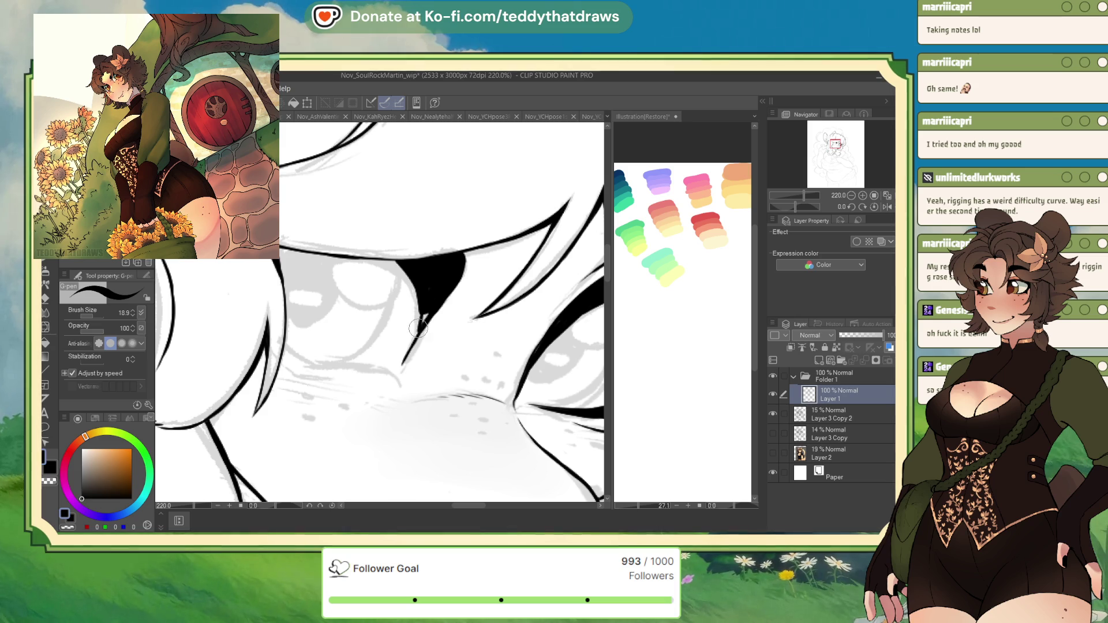
drag(426, 299, 401, 364)
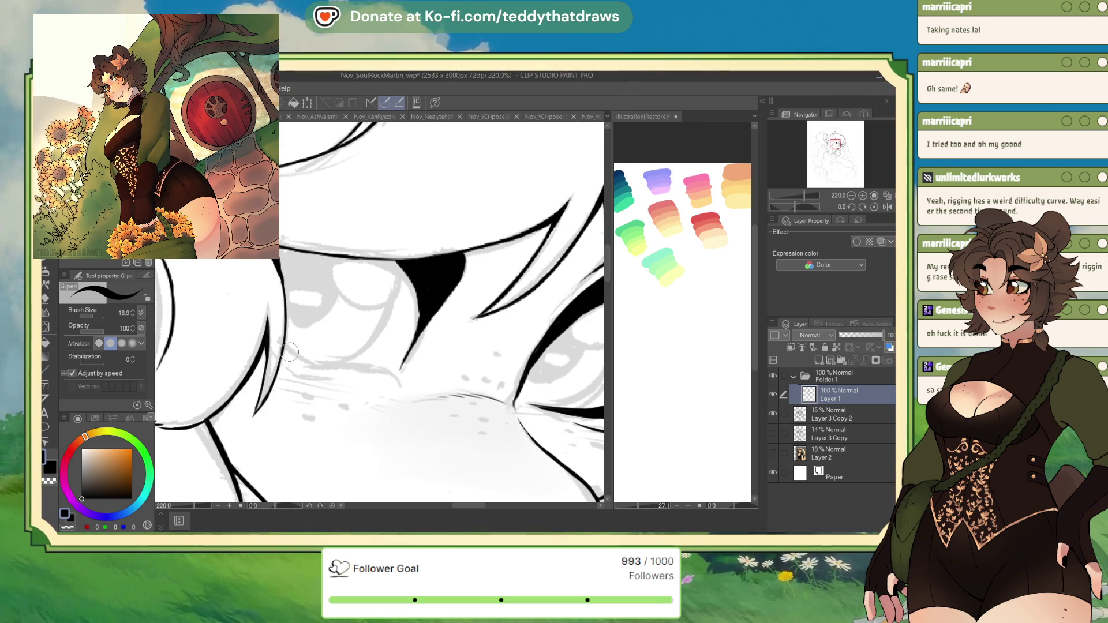
drag(283, 351, 398, 374)
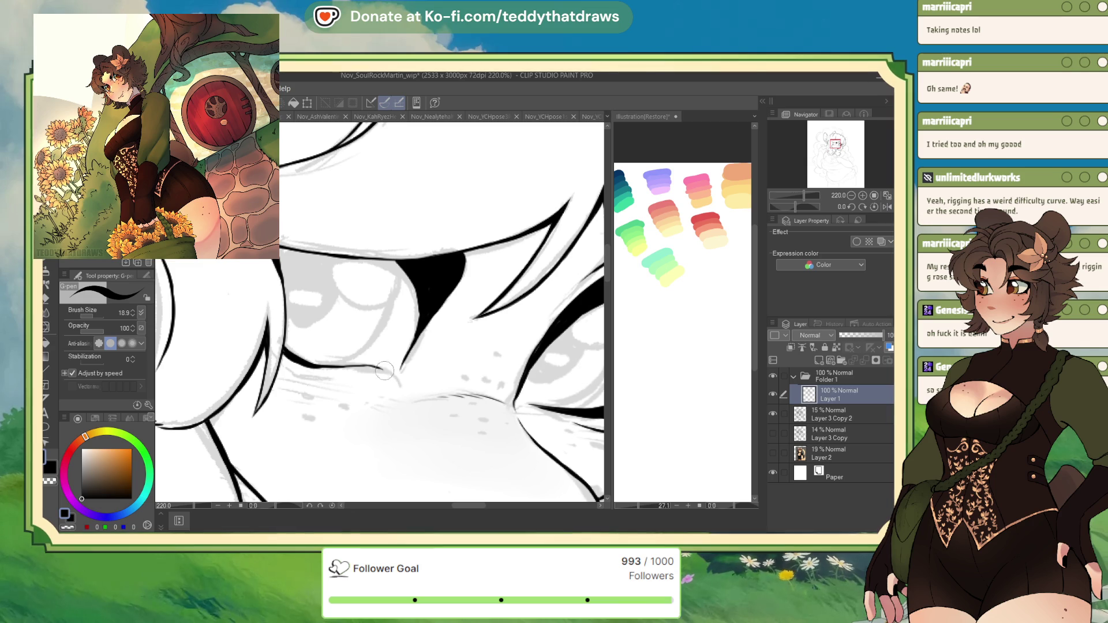
scroll(439, 383, down, 5)
scroll(376, 341, up, 5)
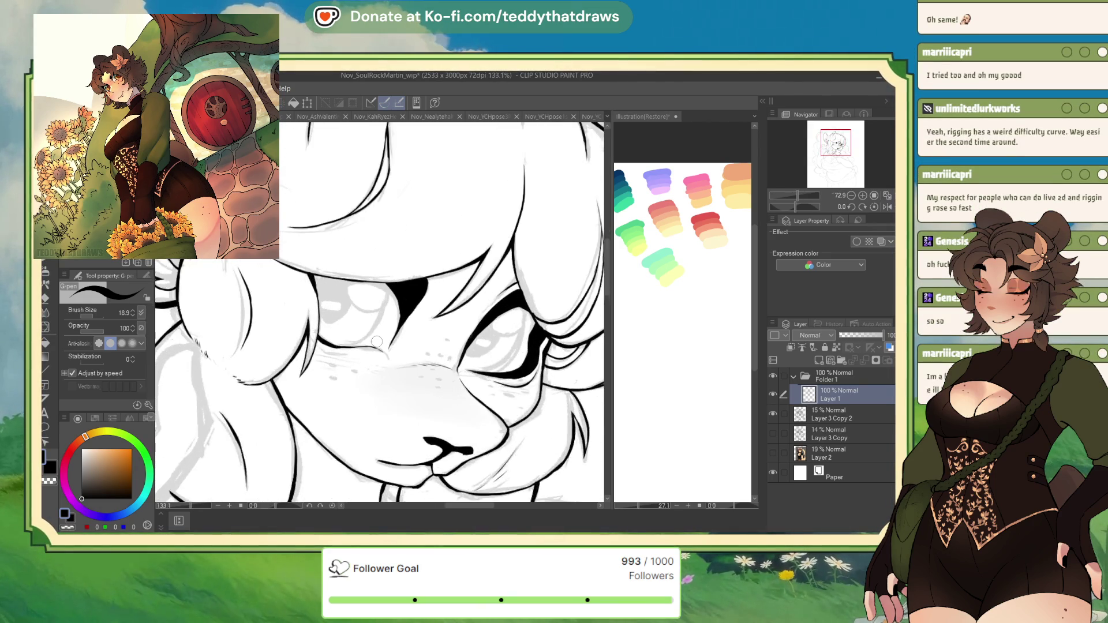
mouse_move(282, 348)
mouse_down()
mouse_move(318, 362)
mouse_move(281, 329)
mouse_move(314, 348)
mouse_up()
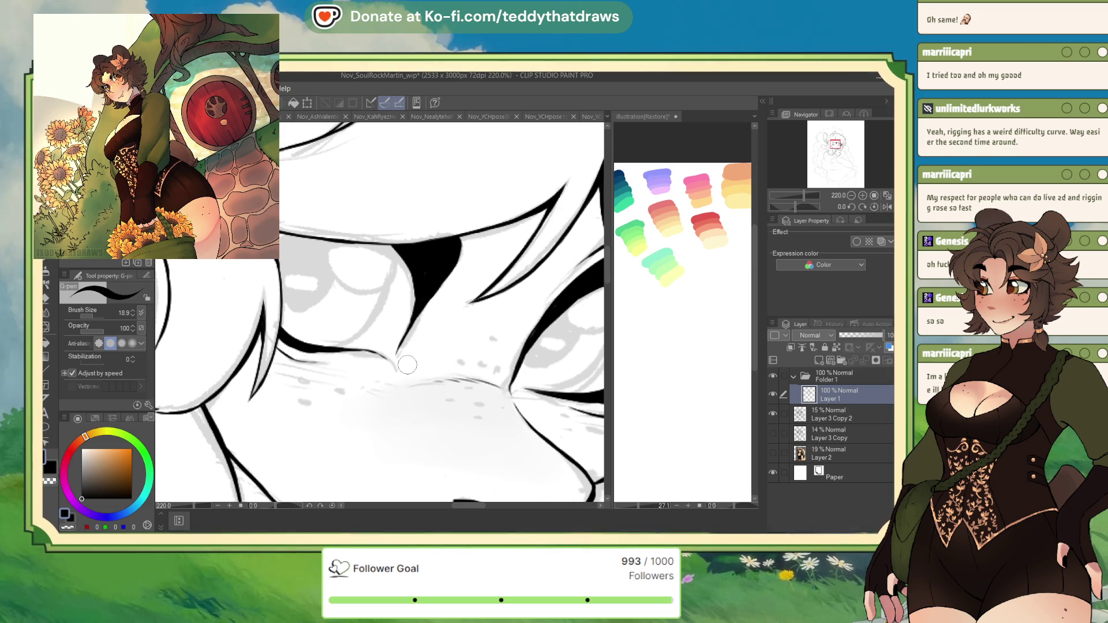
scroll(442, 368, down, 3)
scroll(441, 367, down, 1)
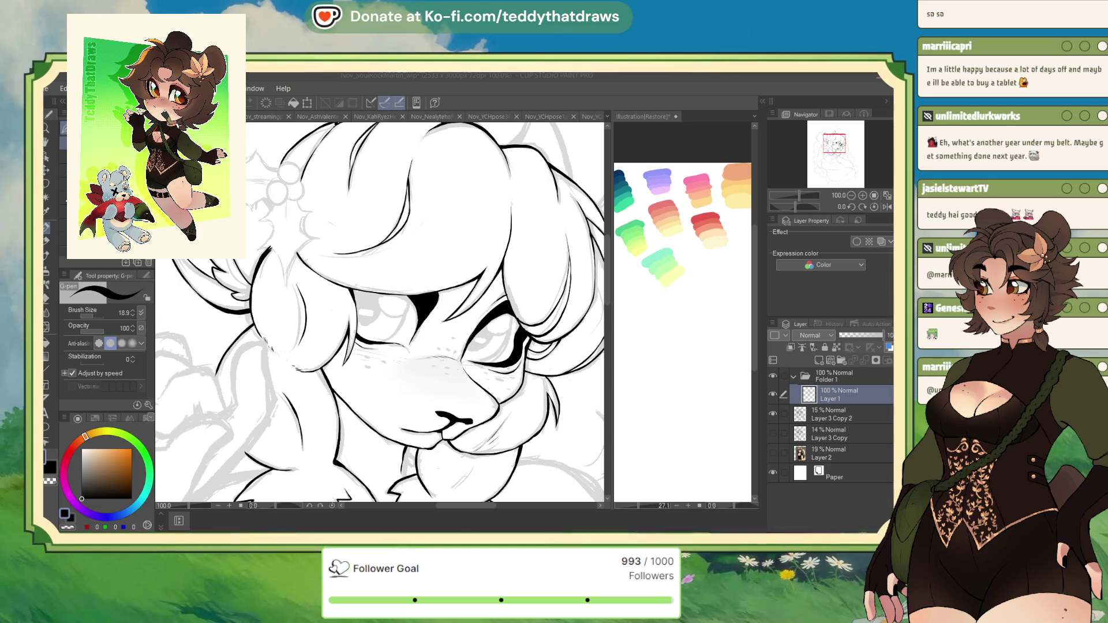
Step: Mirror the canvas horizontally to check the inked face and zoom to 150%
click(873, 206)
click(886, 207)
scroll(291, 276, down, 3)
scroll(291, 275, up, 5)
scroll(291, 276, up, 2)
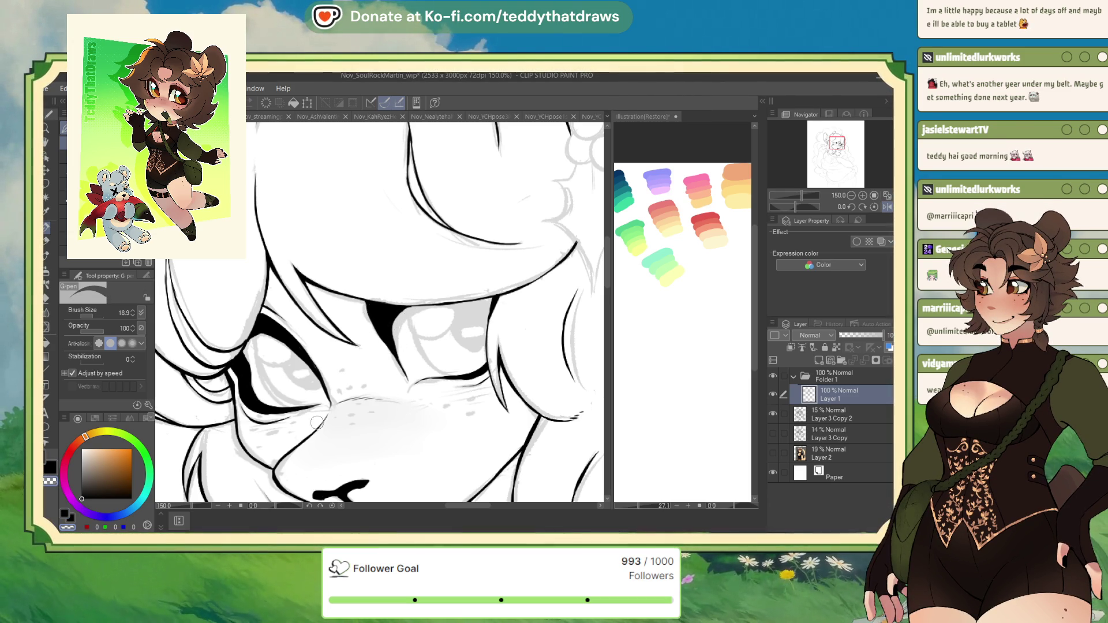
key(h)
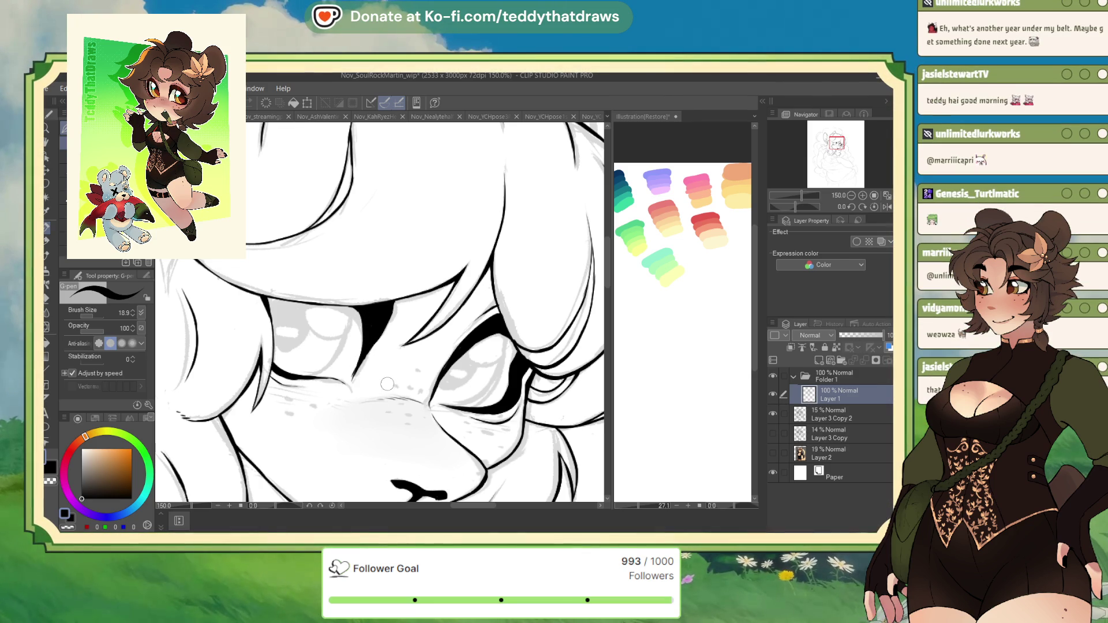
key(h)
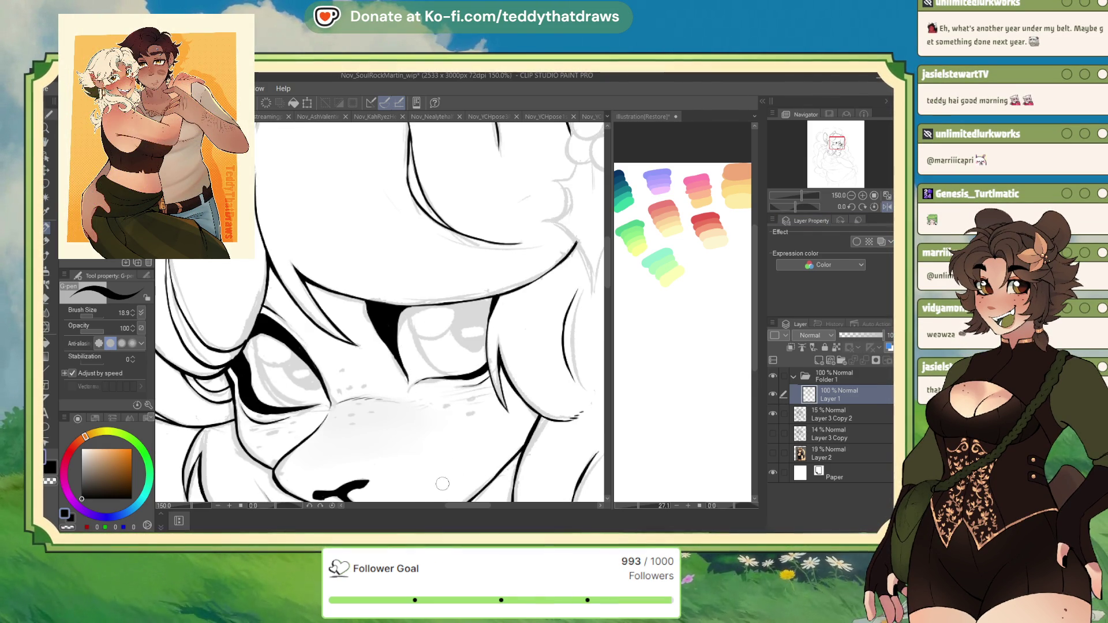
scroll(212, 437, down, 1)
scroll(212, 437, down, 4)
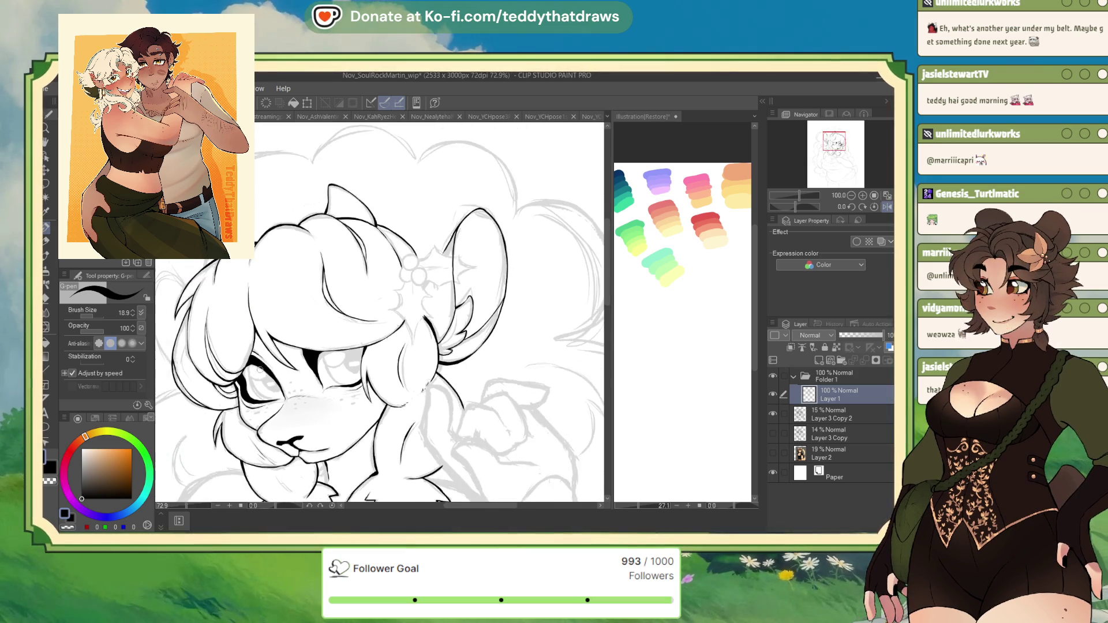
scroll(371, 307, up, 5)
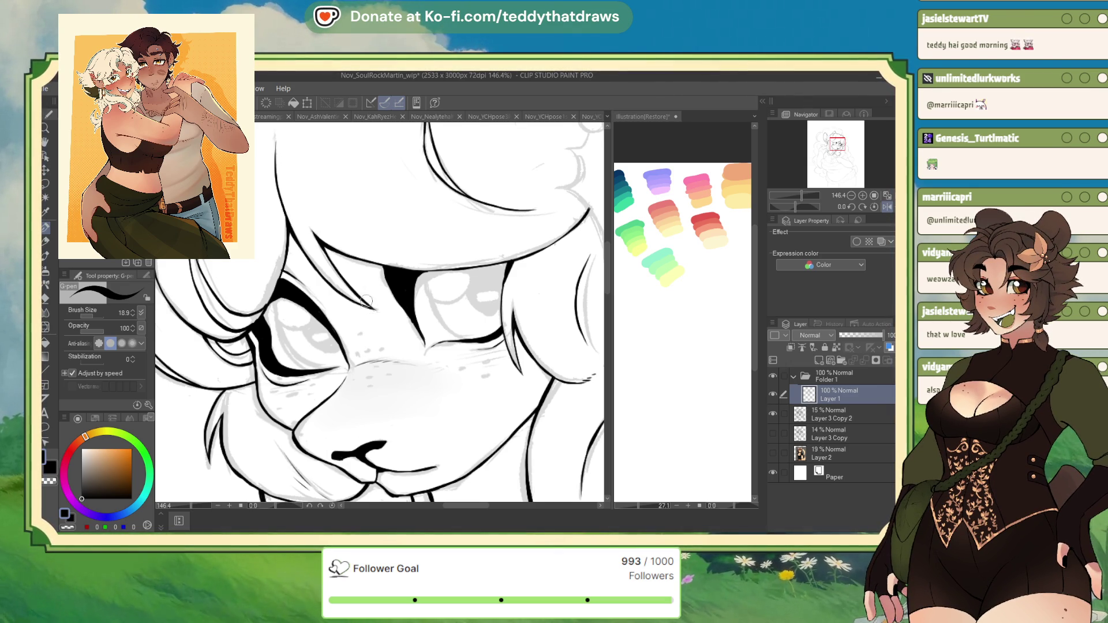
scroll(372, 307, down, 3)
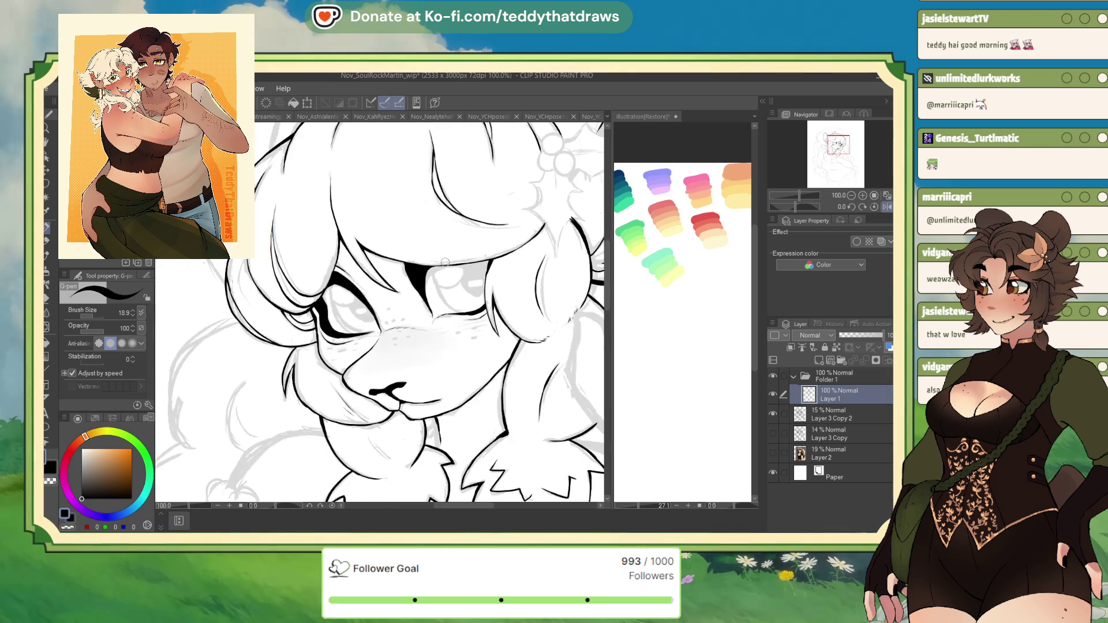
scroll(445, 261, down, 2)
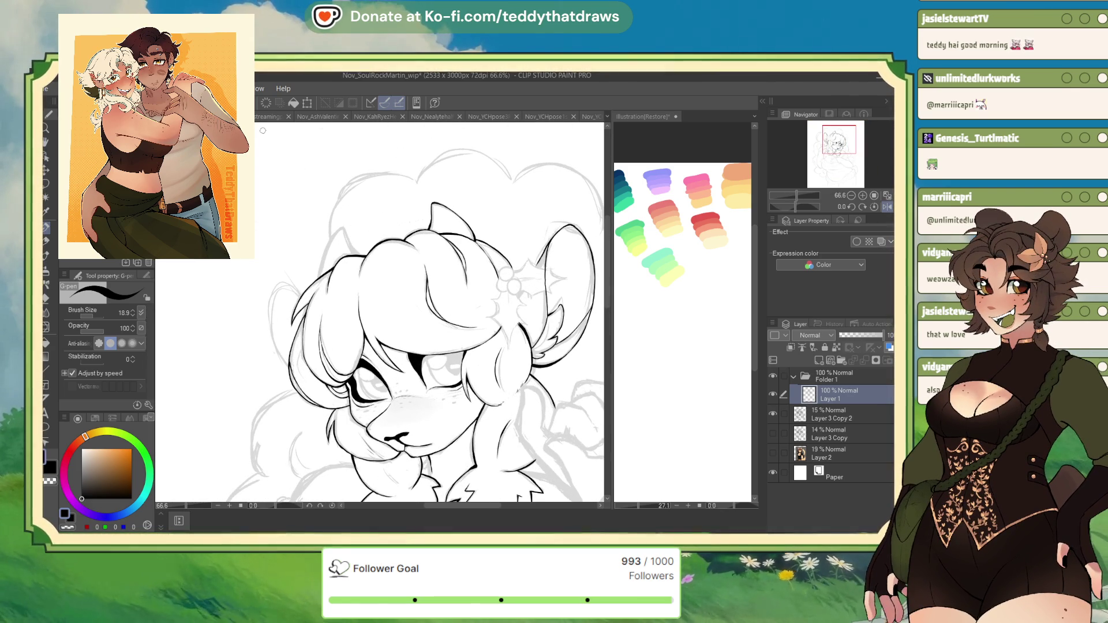
scroll(302, 163, down, 3)
scroll(304, 148, up, 3)
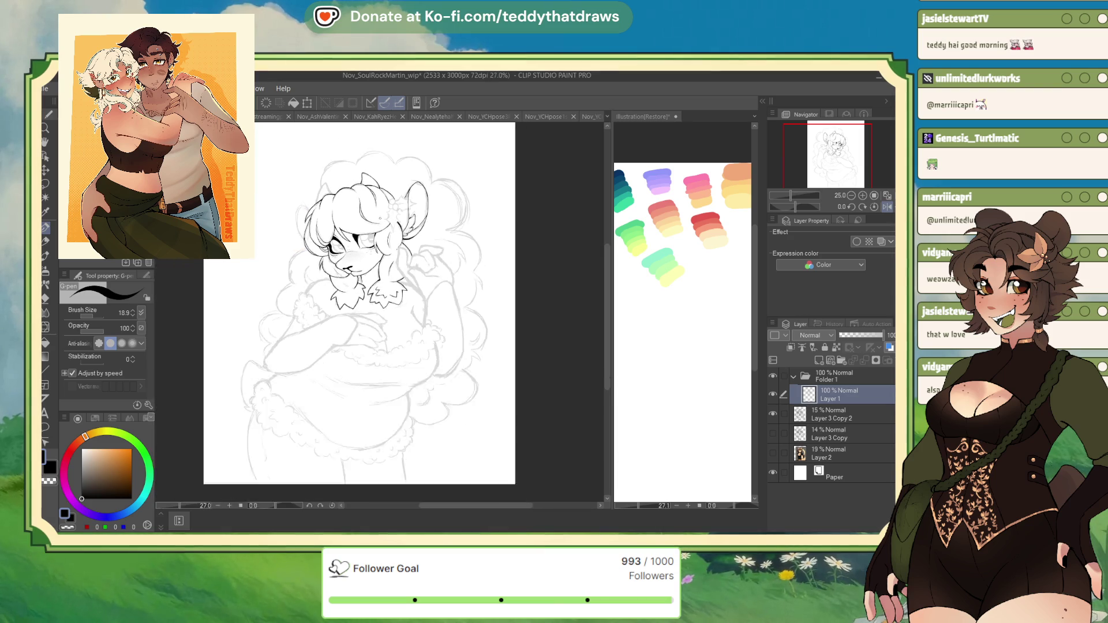
scroll(322, 275, up, 5)
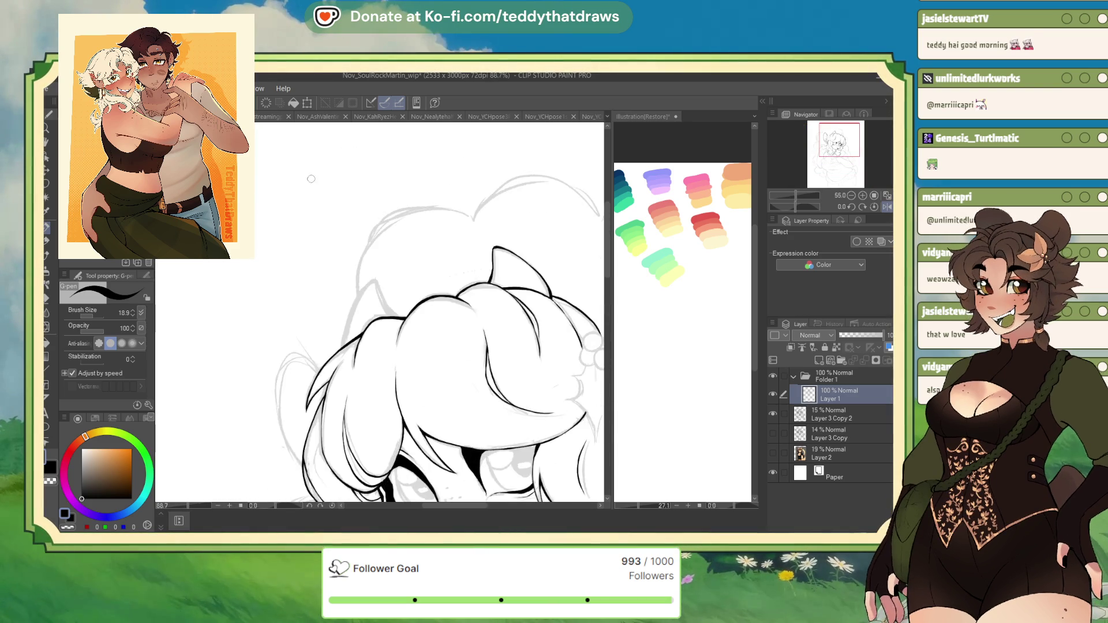
Step: Raise the G-pen to size 41.1 and ink thick hair contours with the canvas rotated to -56.8°
click(94, 316)
drag(423, 281, 456, 349)
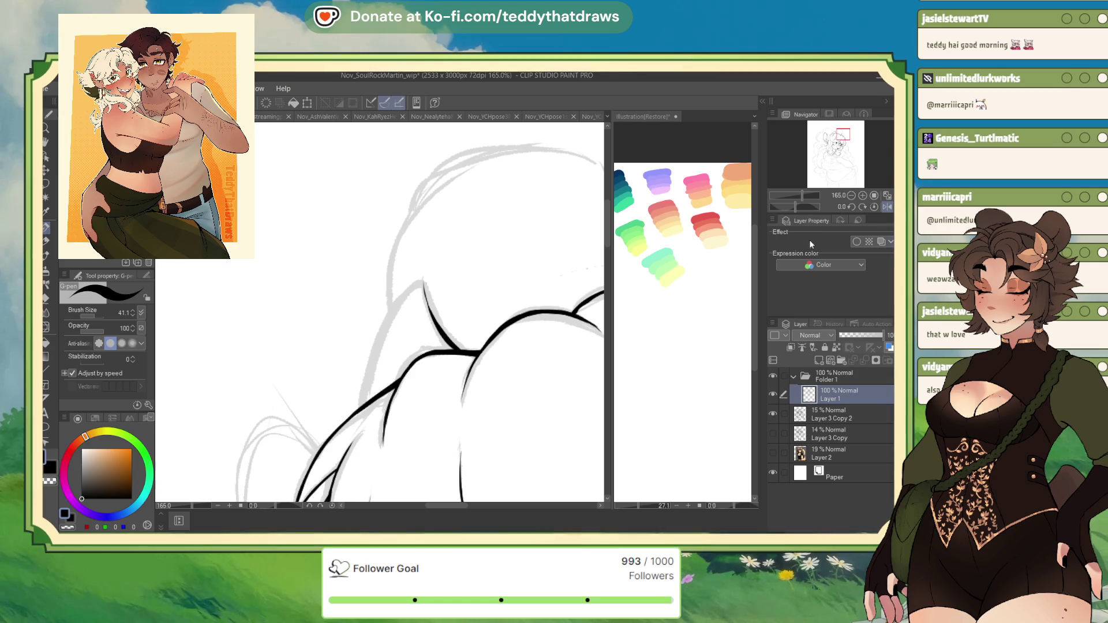
drag(795, 206, 773, 209)
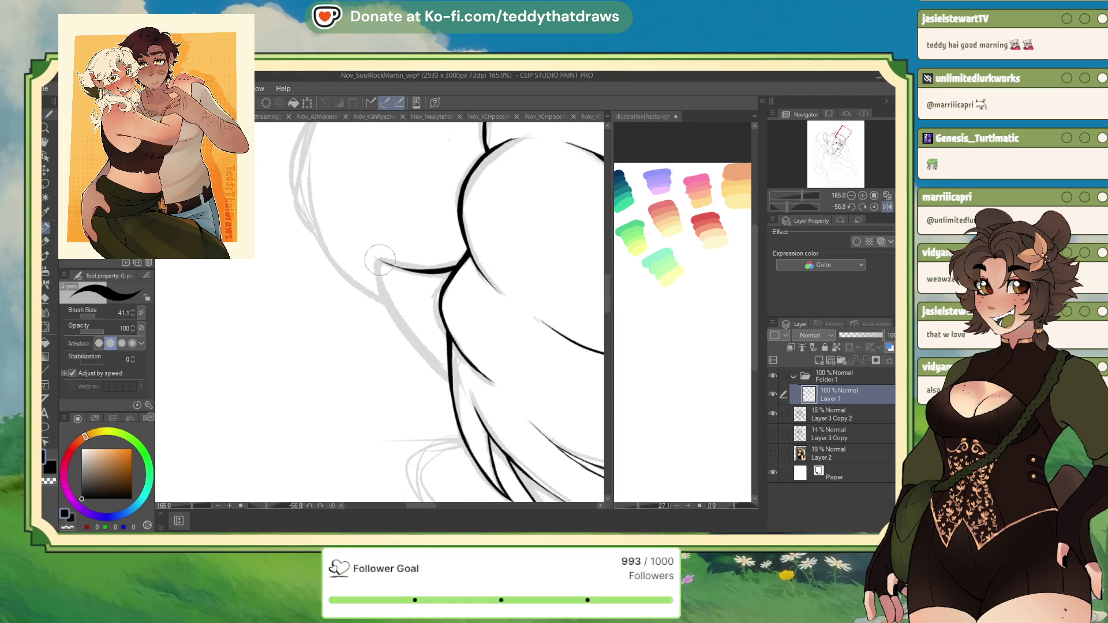
mouse_move(379, 276)
mouse_down()
mouse_move(376, 264)
mouse_move(439, 377)
mouse_up()
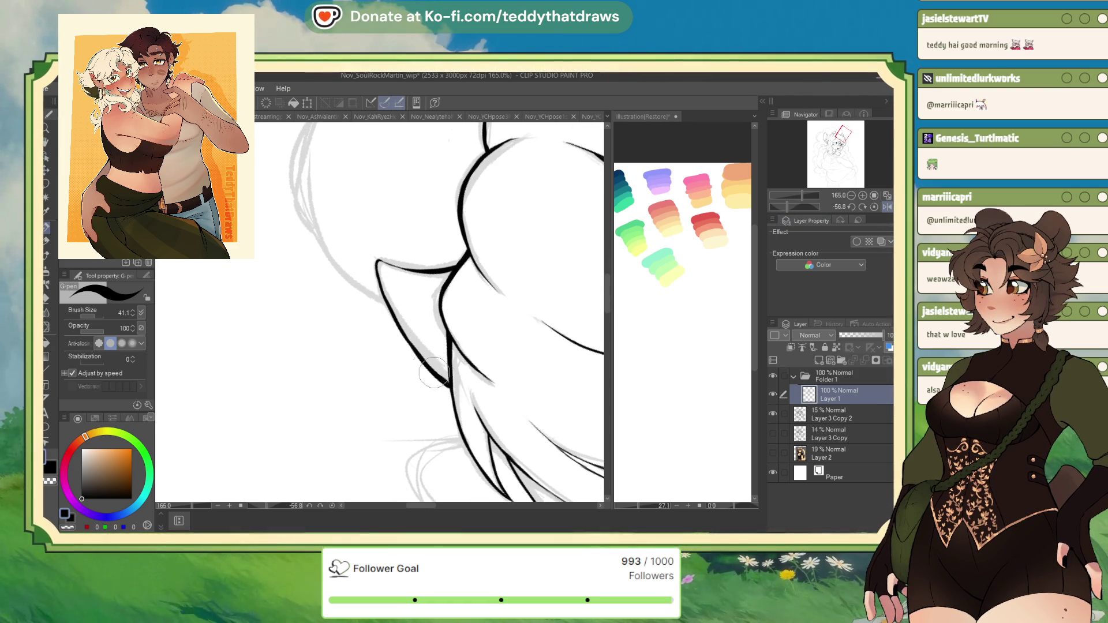
scroll(442, 228, down, 5)
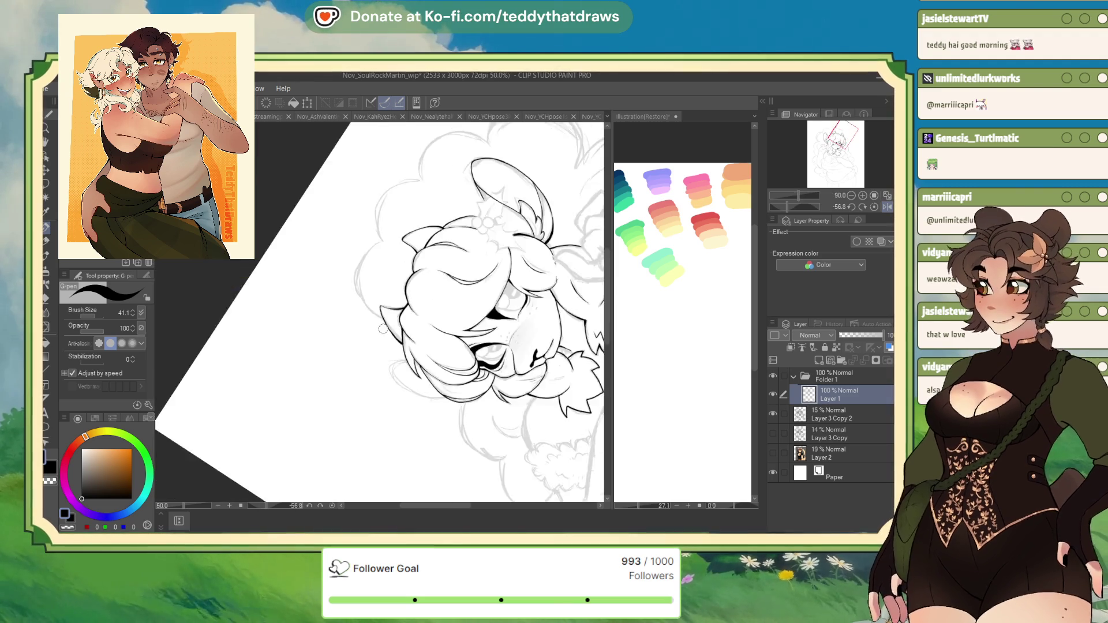
scroll(441, 228, up, 1)
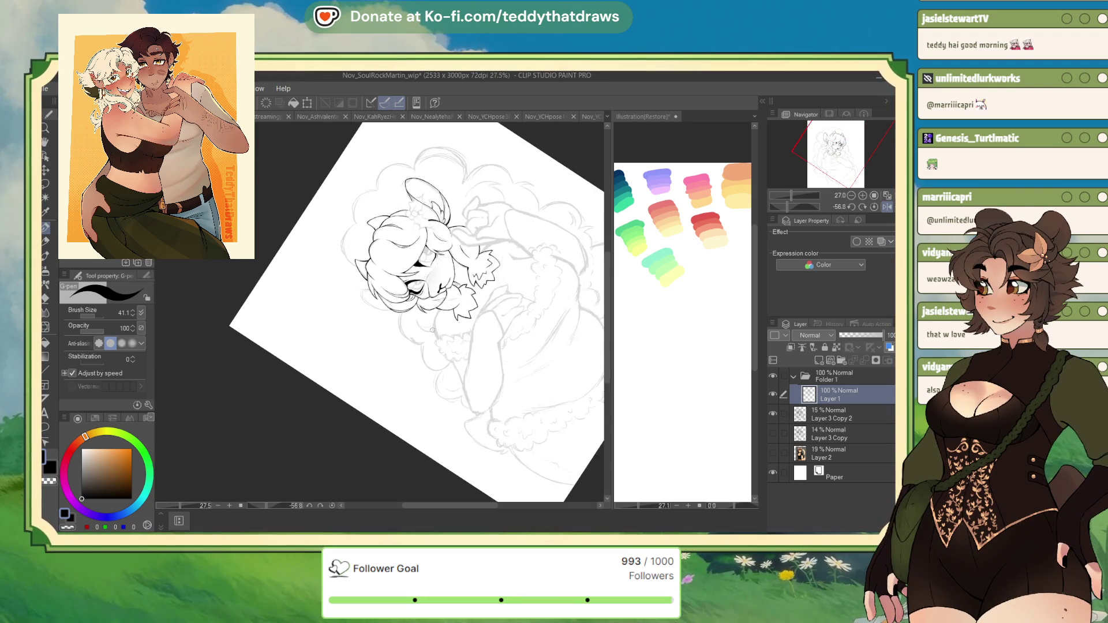
scroll(428, 316, up, 3)
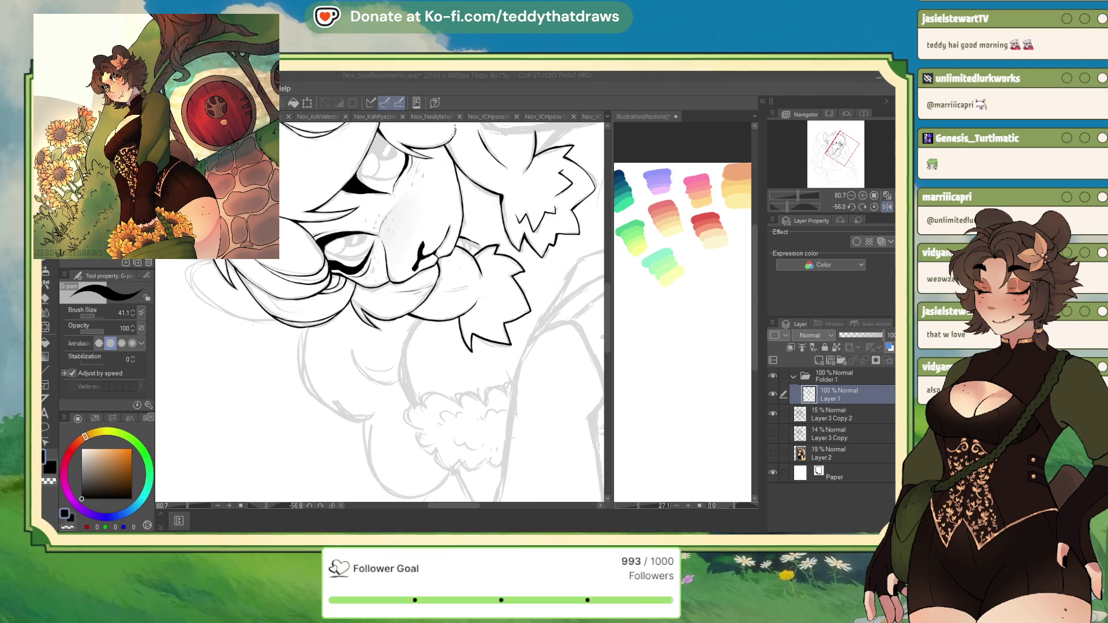
Step: Reset the canvas rotation to upright and pan to the character's head and the left side of the hair
click(875, 208)
click(876, 207)
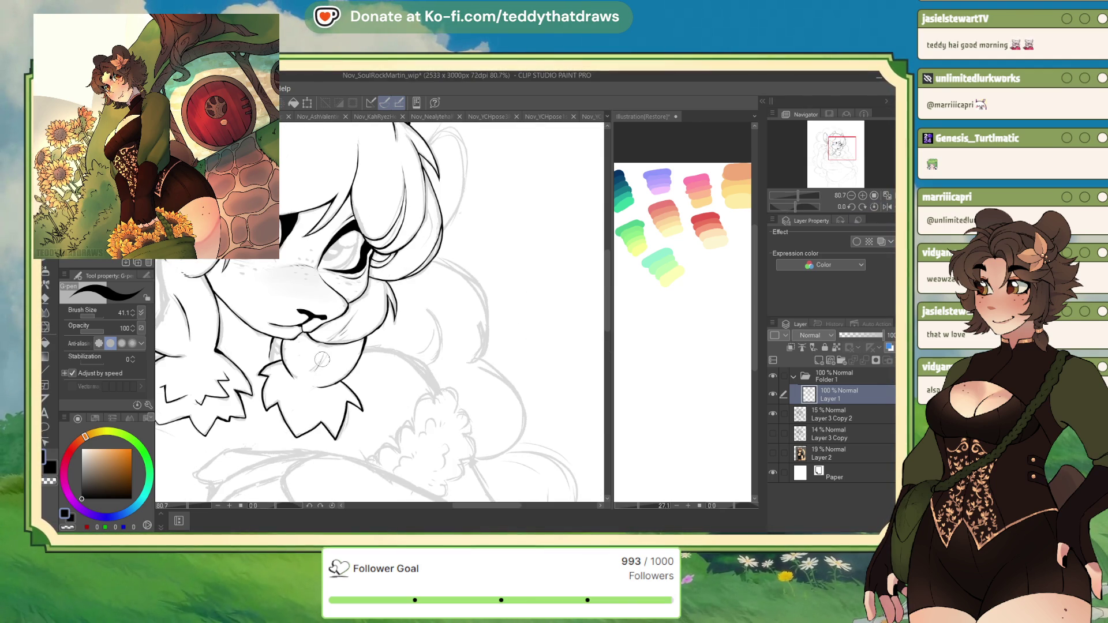
drag(537, 328, 667, 503)
drag(334, 355, 342, 356)
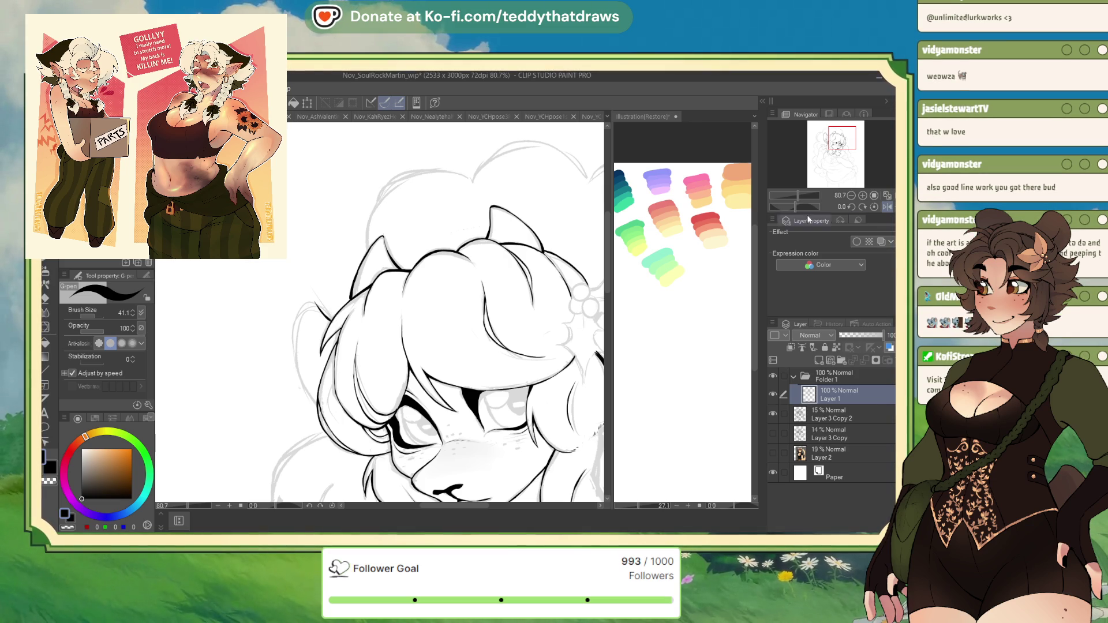
Step: Rotate the canvas to ink a black line along the sketched hair curve, then reset rotation and flip
drag(796, 206, 778, 206)
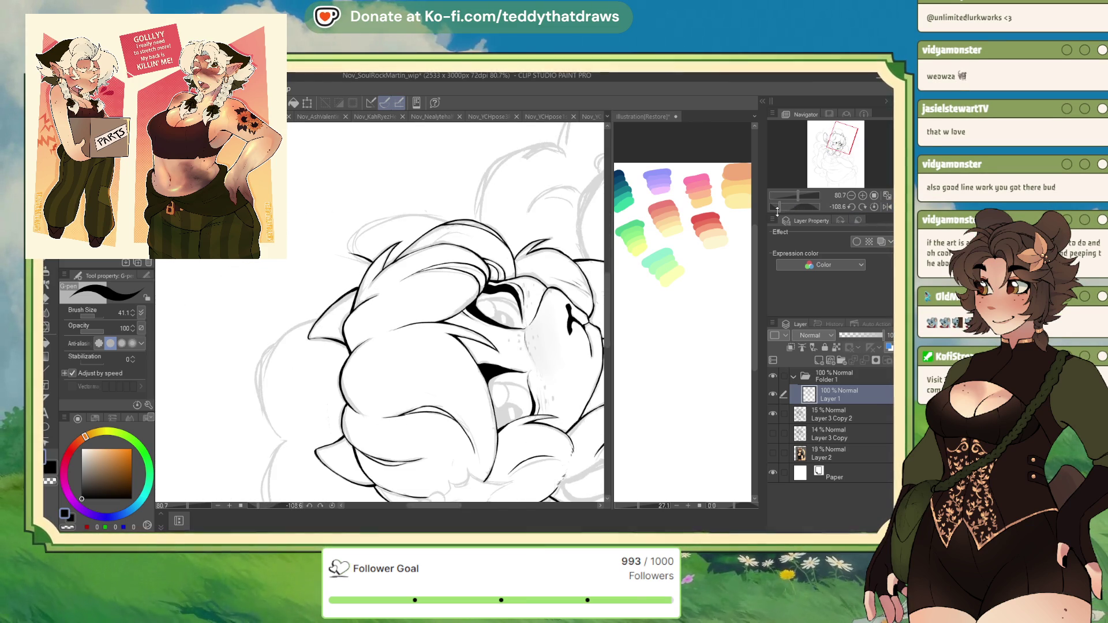
scroll(402, 150, up, 5)
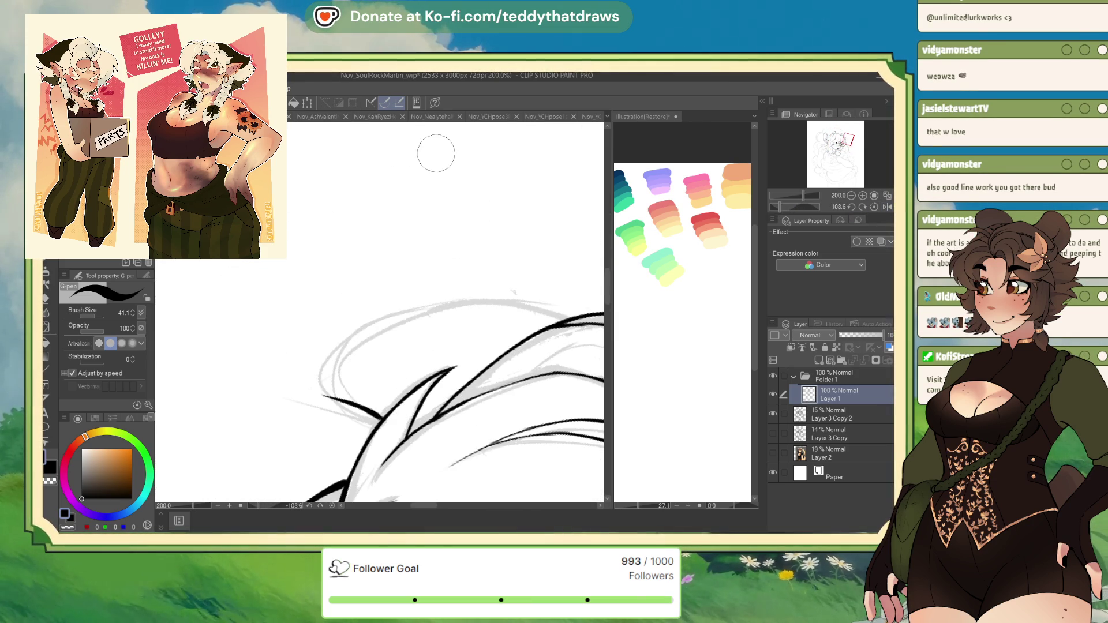
drag(785, 214, 757, 219)
mouse_move(445, 139)
mouse_down()
mouse_move(384, 231)
mouse_move(382, 279)
mouse_move(392, 357)
mouse_move(413, 381)
mouse_move(439, 391)
mouse_move(459, 365)
mouse_up()
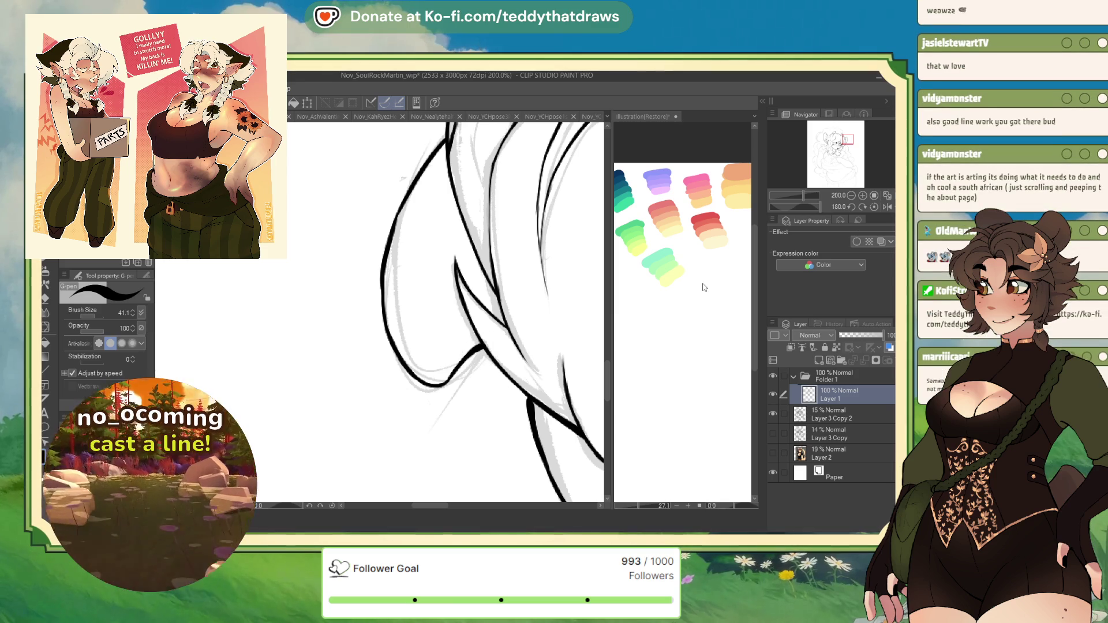
click(874, 207)
click(887, 207)
scroll(376, 285, down, 6)
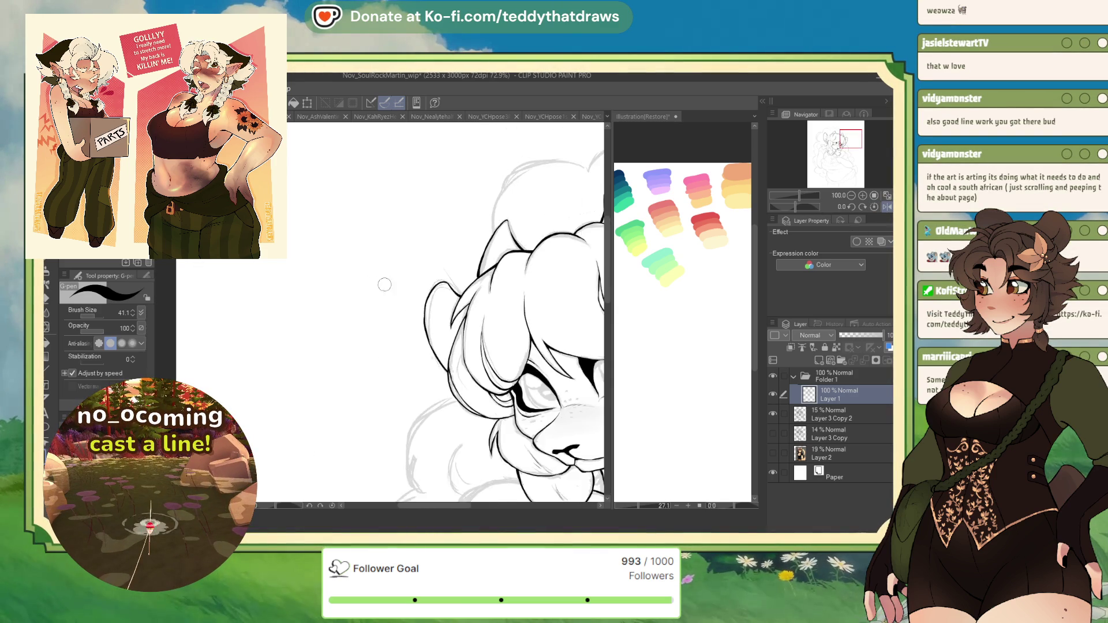
scroll(468, 297, up, 5)
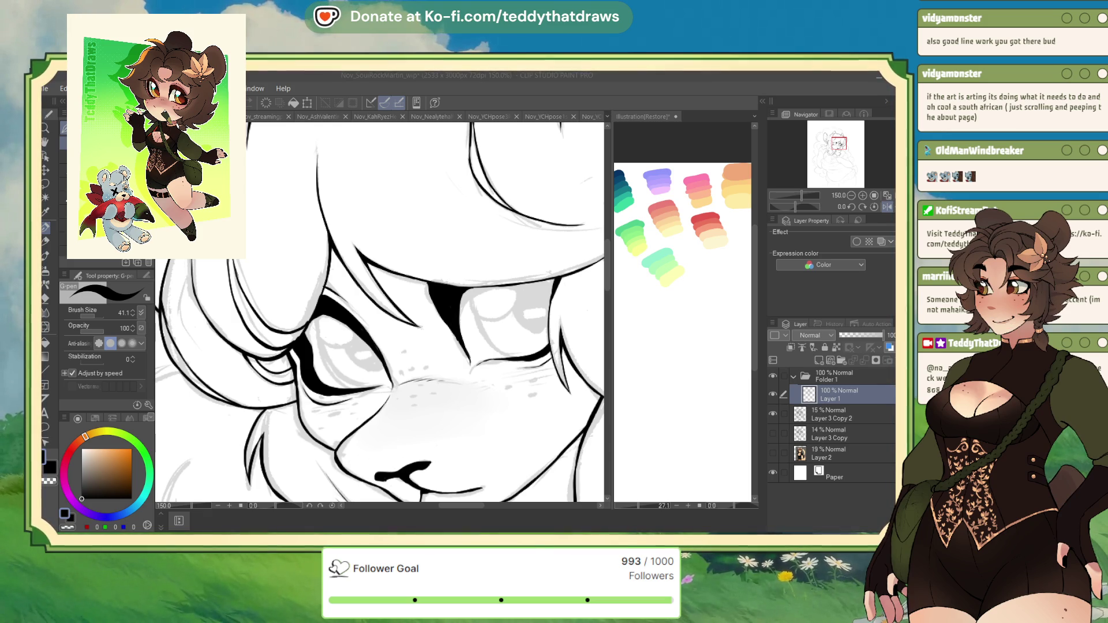
Step: Switch to the bunny pose work-in-progress document tab
click(595, 116)
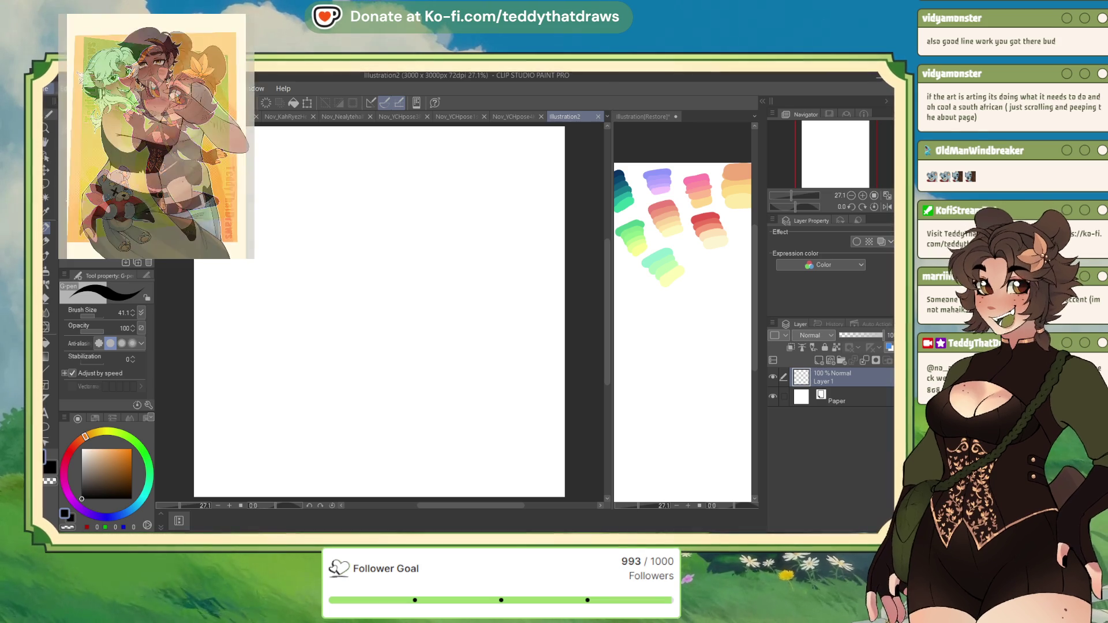
Step: Paste the chandelier photo onto a new layer, move it lower on the canvas, and confirm
key(ctrl+shift+n)
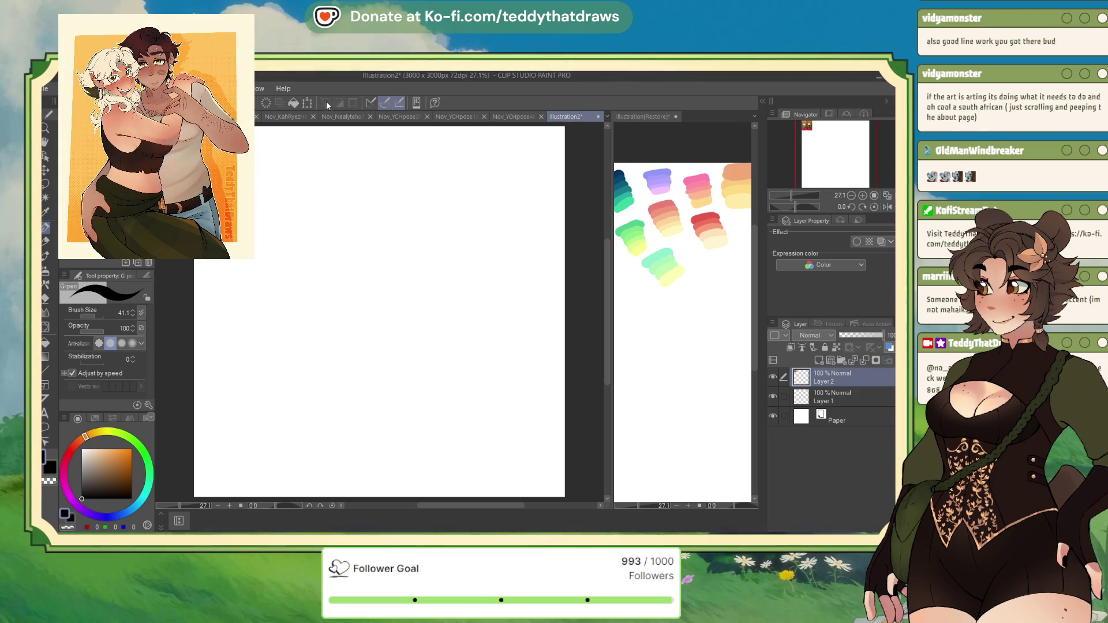
key(ctrl+v)
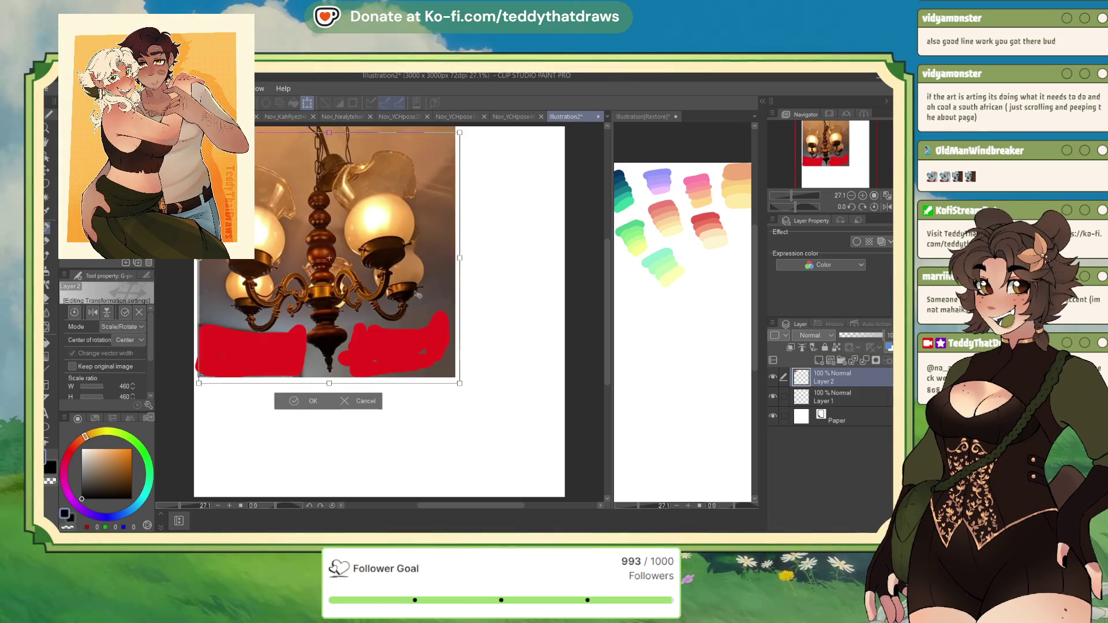
drag(412, 288, 412, 388)
click(332, 458)
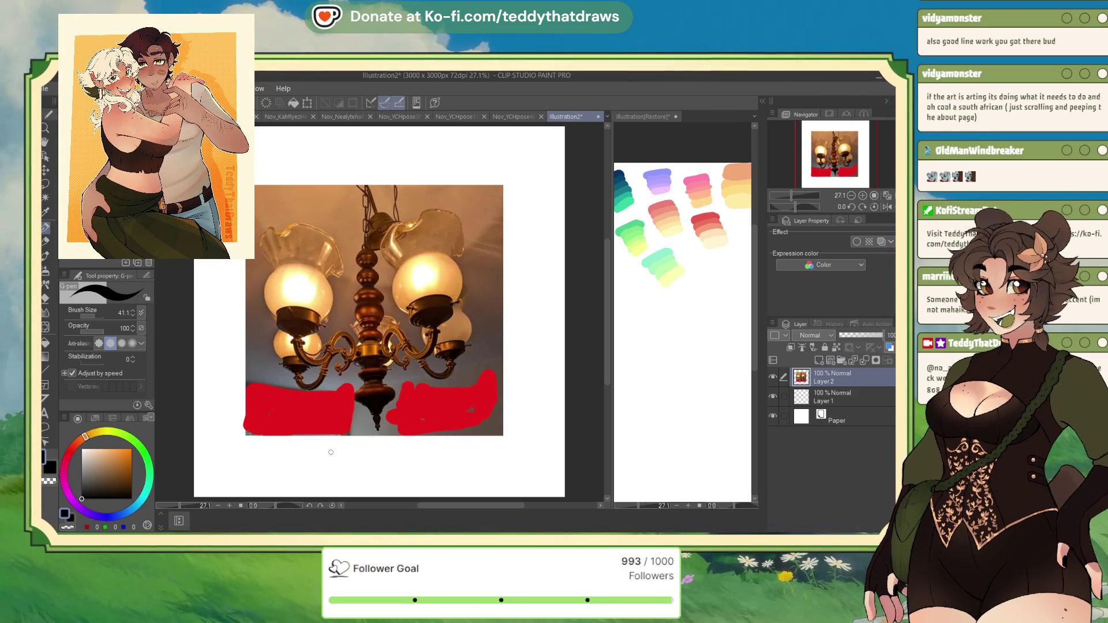
mouse_move(363, 218)
mouse_down()
mouse_move(417, 218)
mouse_move(353, 242)
mouse_up()
key(ctrl+z)
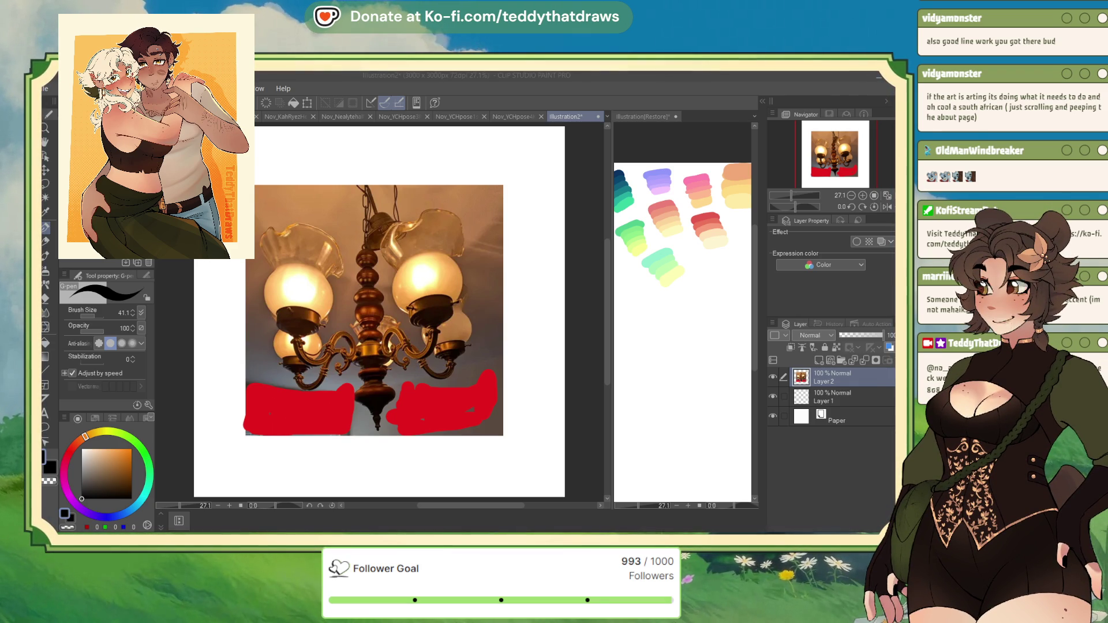
Step: Sketch three trial strokes over the chandelier, undo them, then delete everything on Layer 2
drag(378, 231, 388, 345)
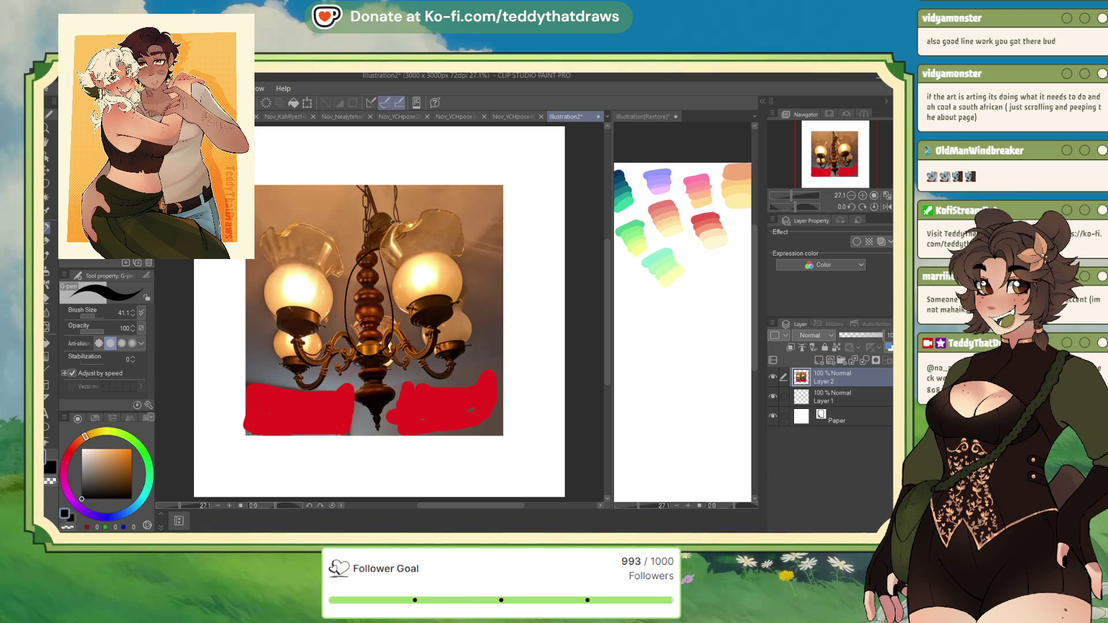
drag(398, 365, 352, 378)
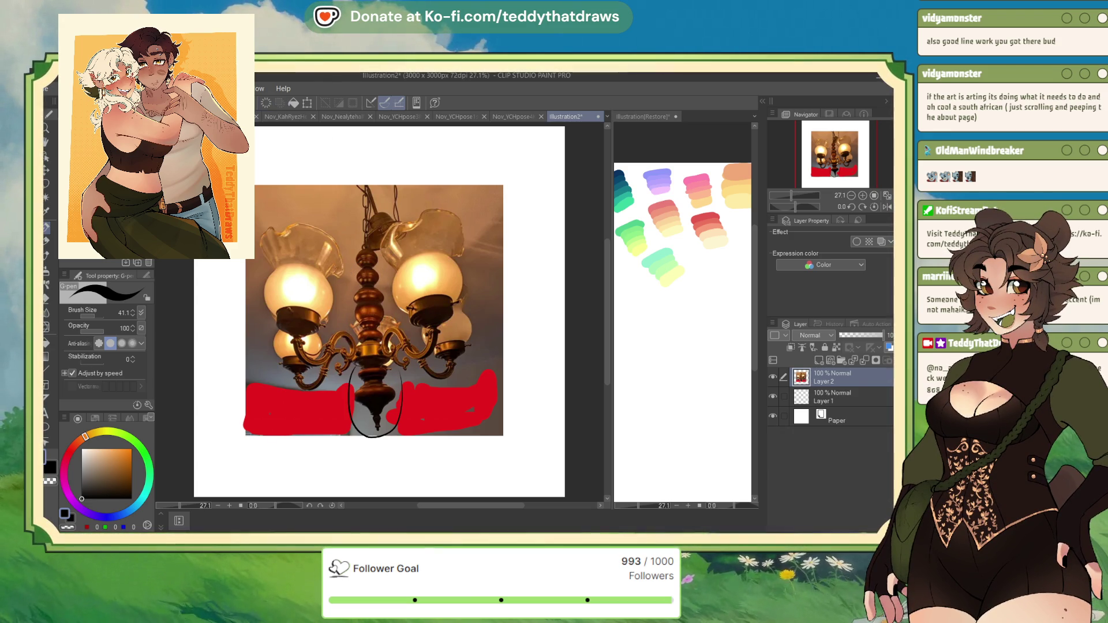
drag(349, 329, 281, 308)
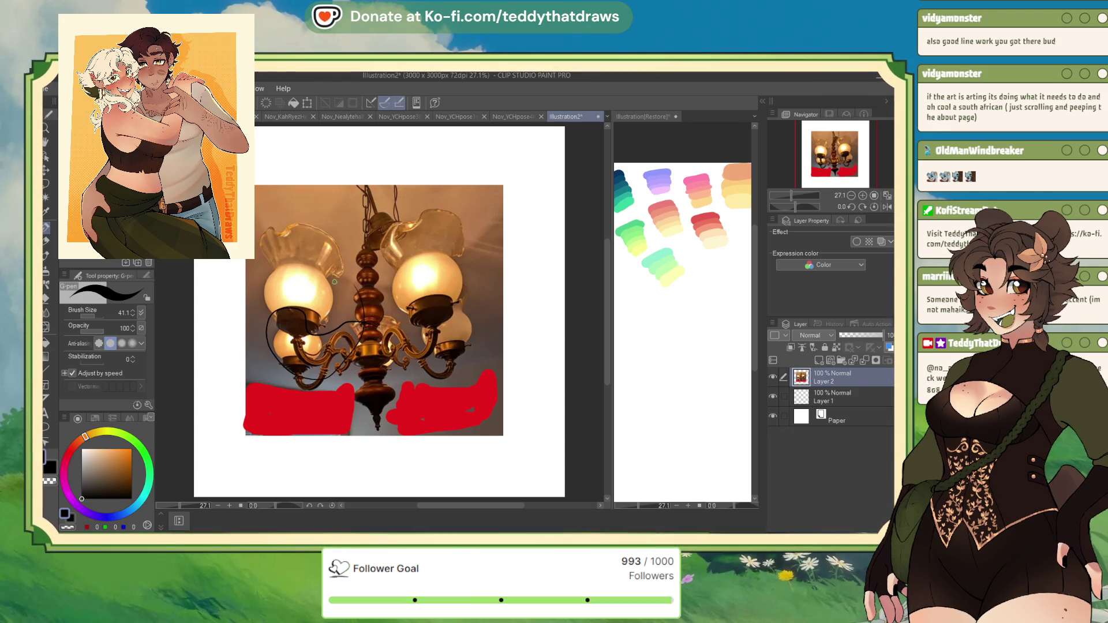
key(ctrl+z)
key(ctrl+z)
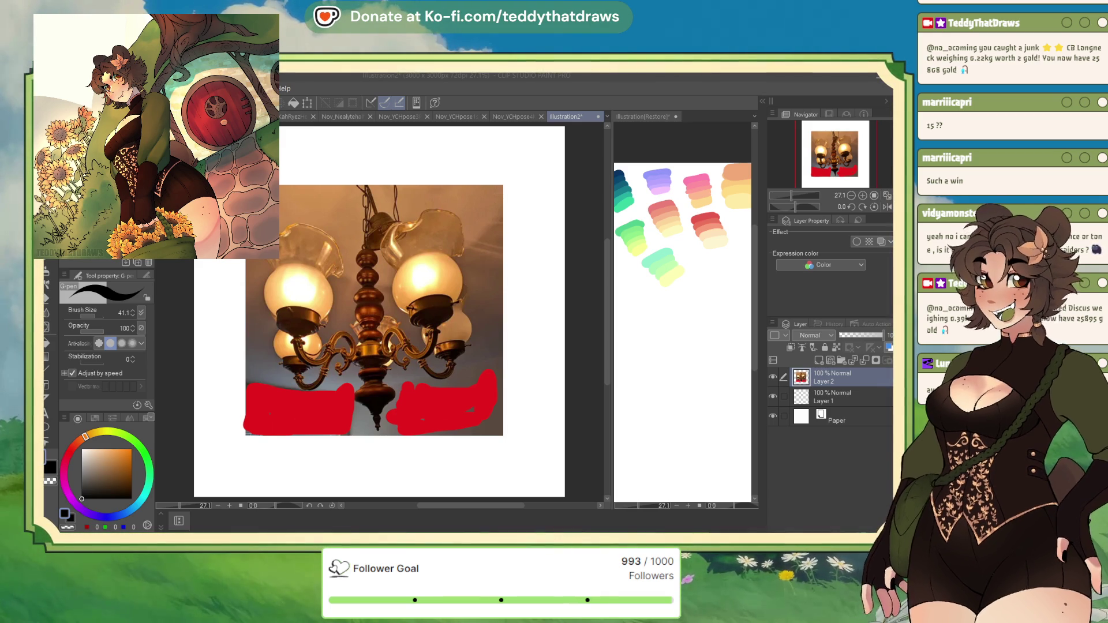
scroll(398, 312, up, 1)
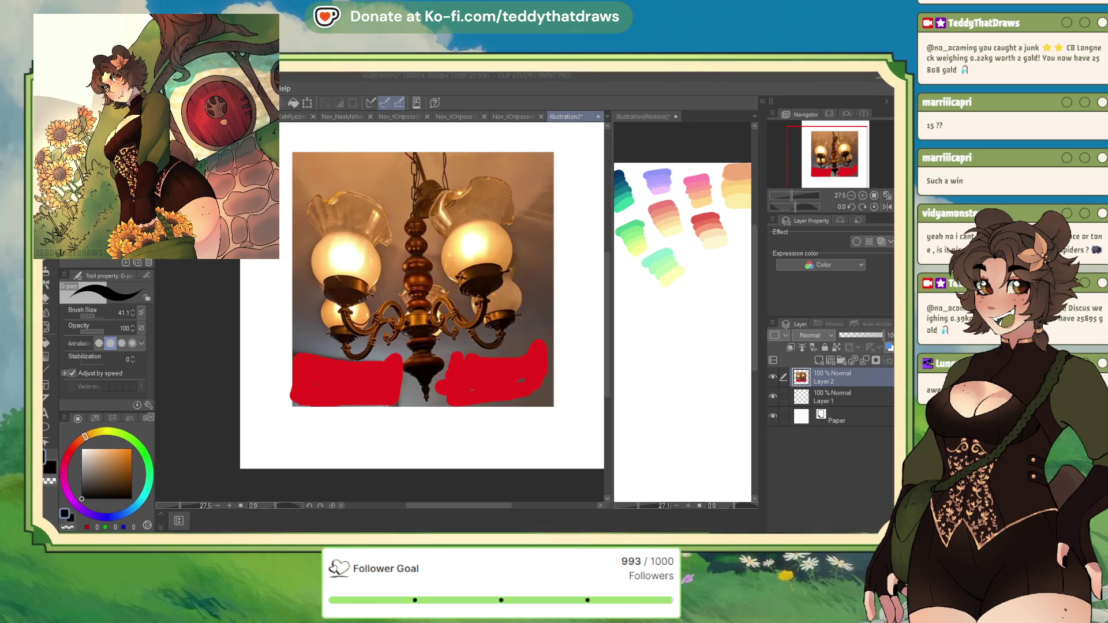
key(Delete)
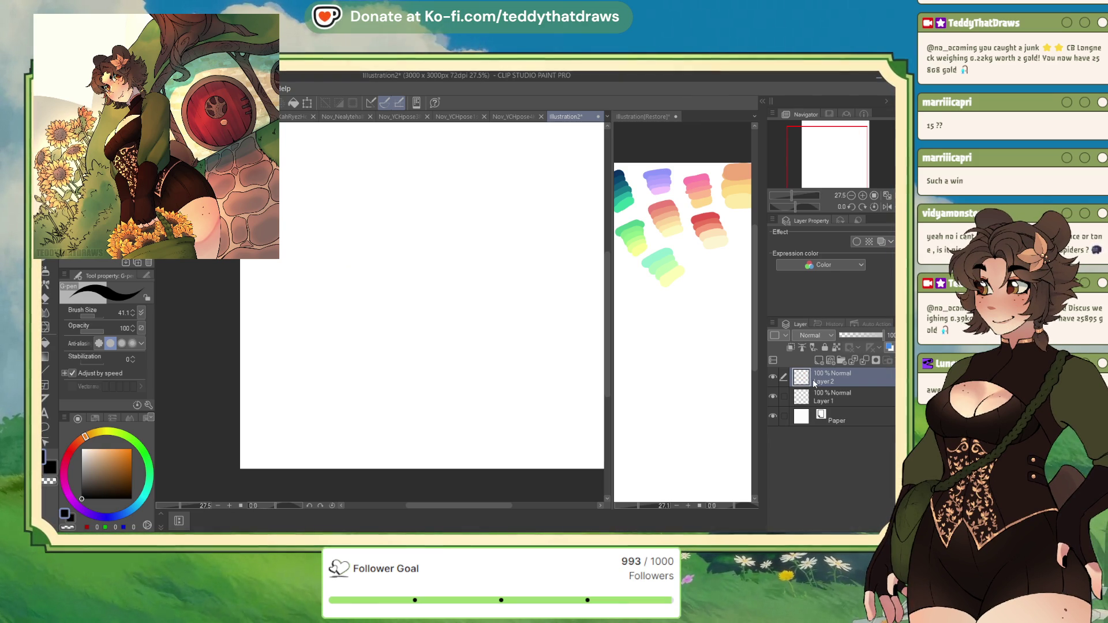
Step: Close Illustration2 and return to Nov_SoulRockMartin_wip, zoomed in on the character's eyes
key(ctrl+w)
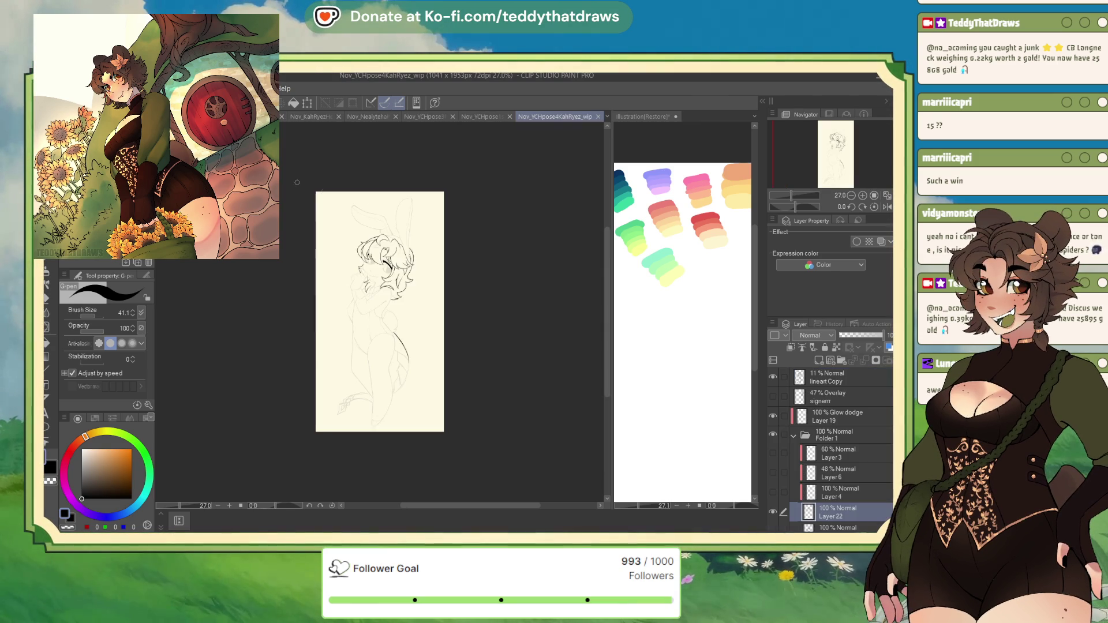
key(ctrl+Tab)
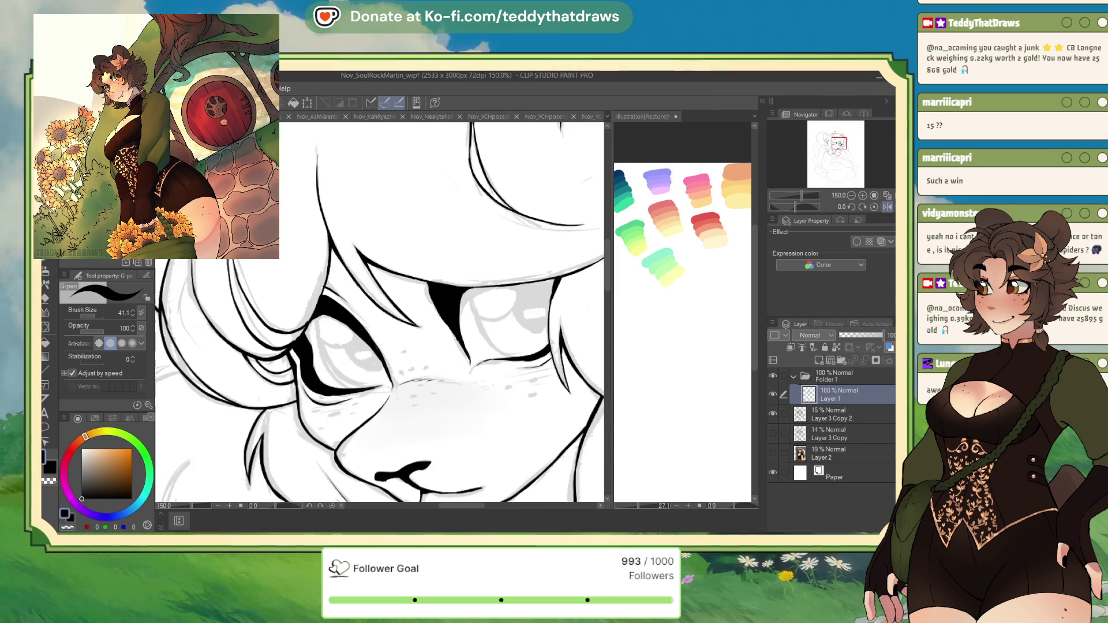
scroll(408, 257, down, 2)
scroll(408, 258, up, 3)
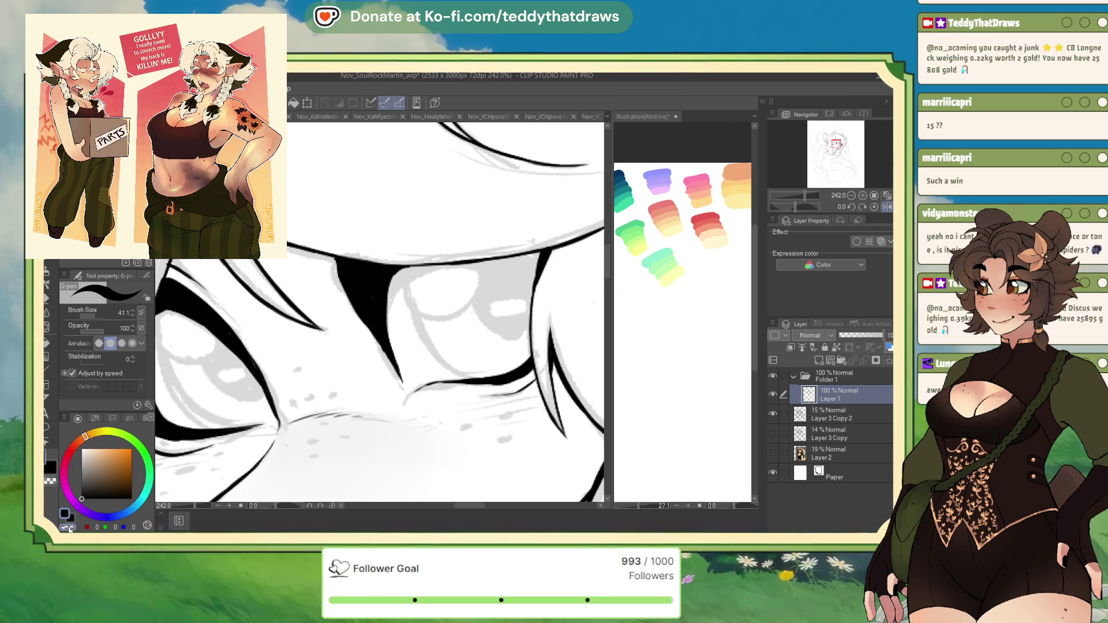
click(399, 367)
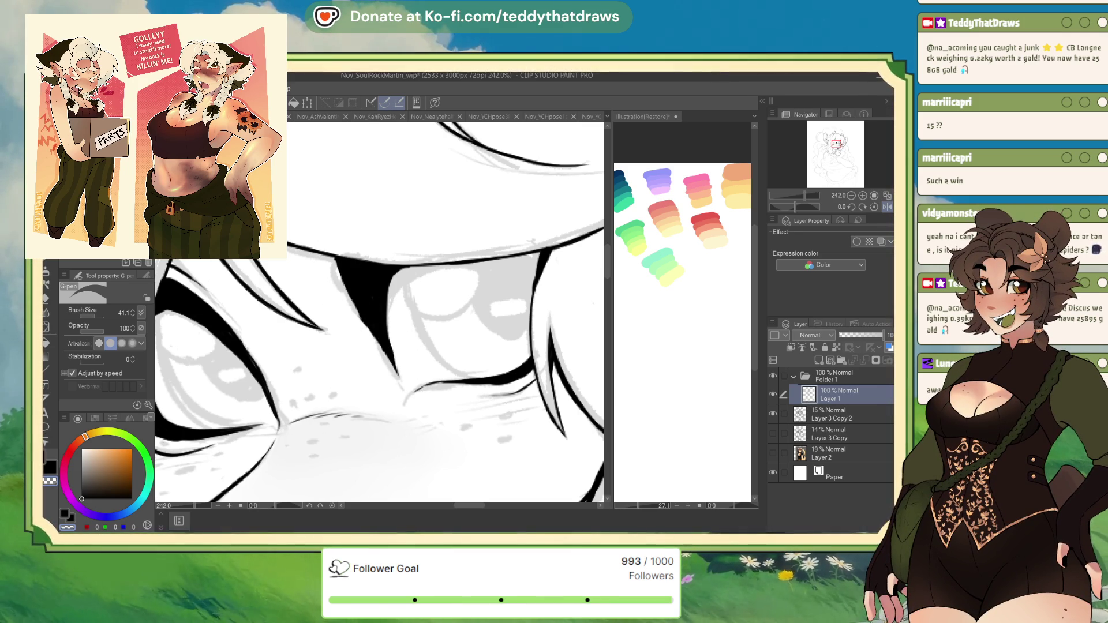
Step: Switch the pen colour from transparent to black and set its brush size to 8.7
key(c)
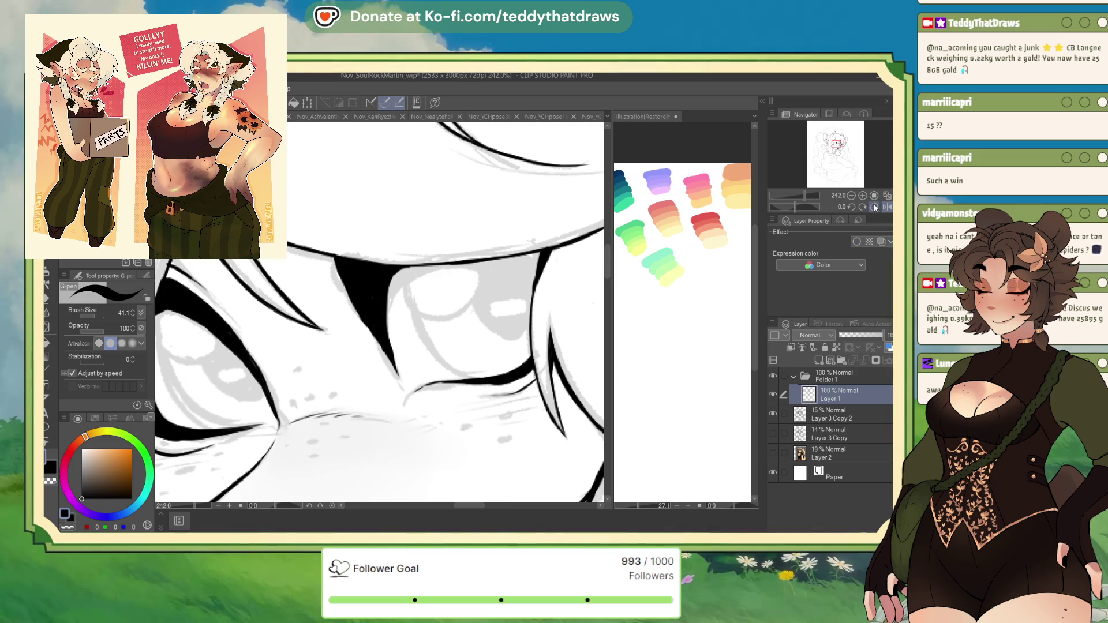
scroll(293, 305, down, 3)
scroll(292, 305, up, 3)
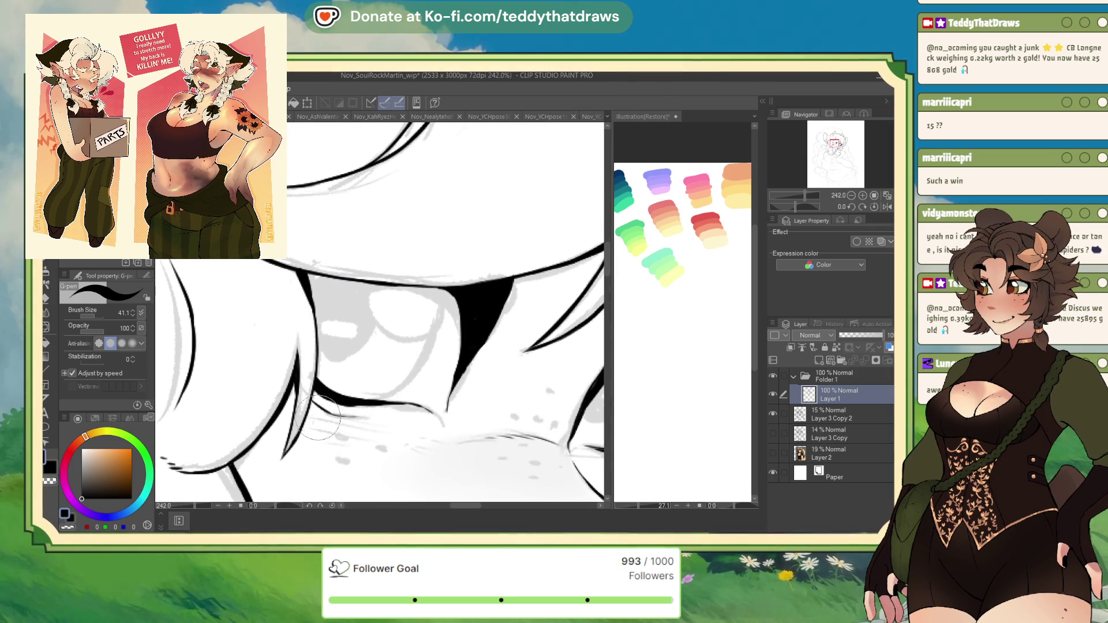
click(91, 316)
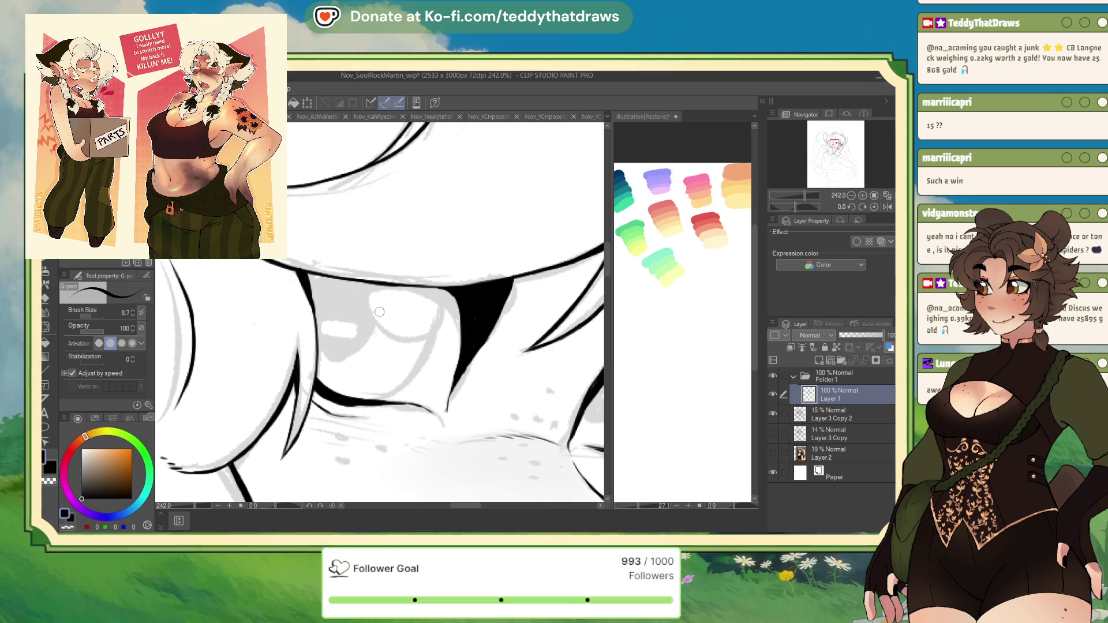
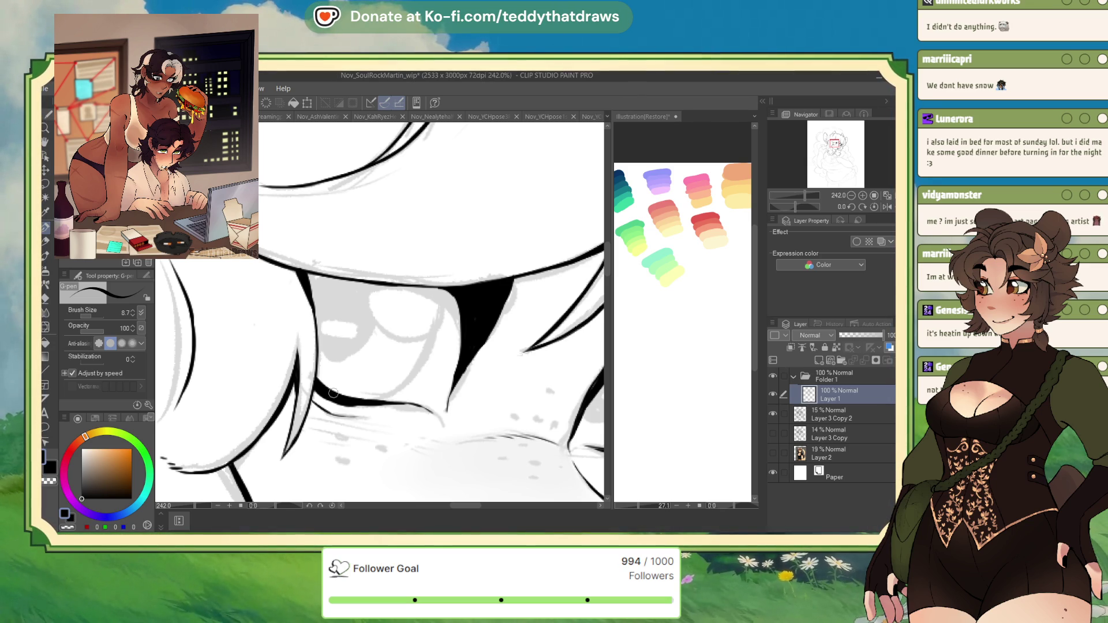
Step: Thicken the under-eye line, raise the G-pen size to 15.6, and ink the eyelid line
drag(315, 376, 373, 400)
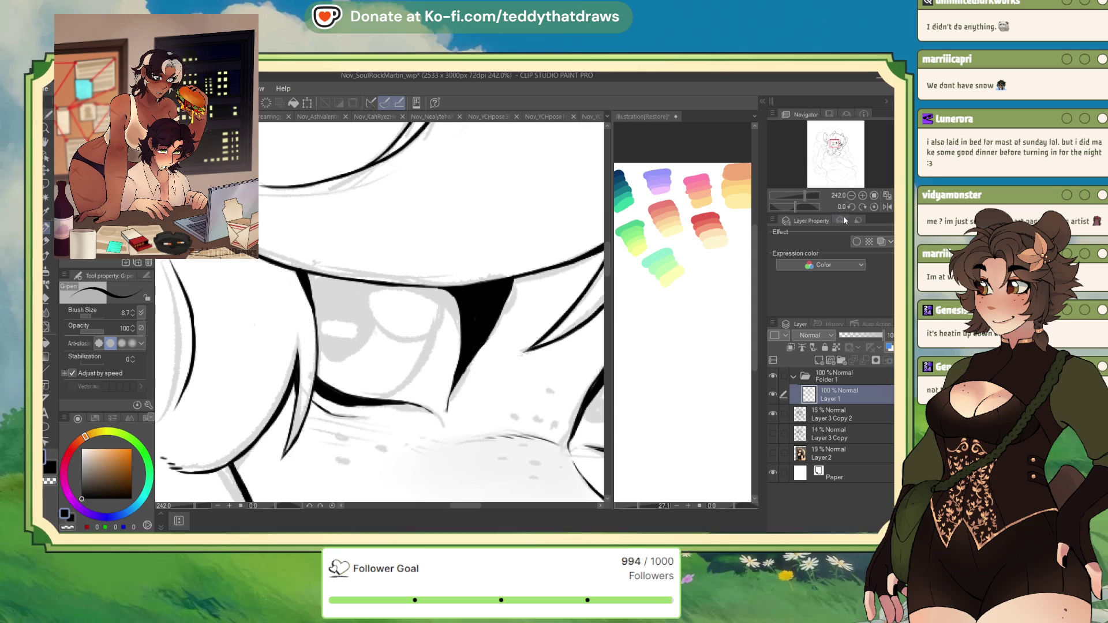
click(887, 207)
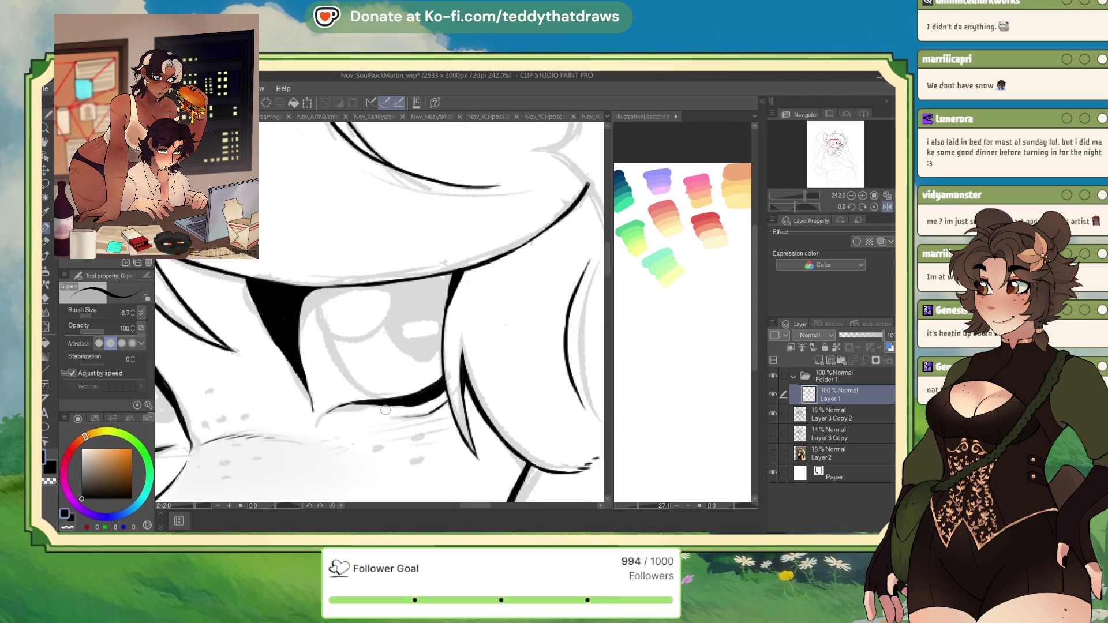
click(91, 315)
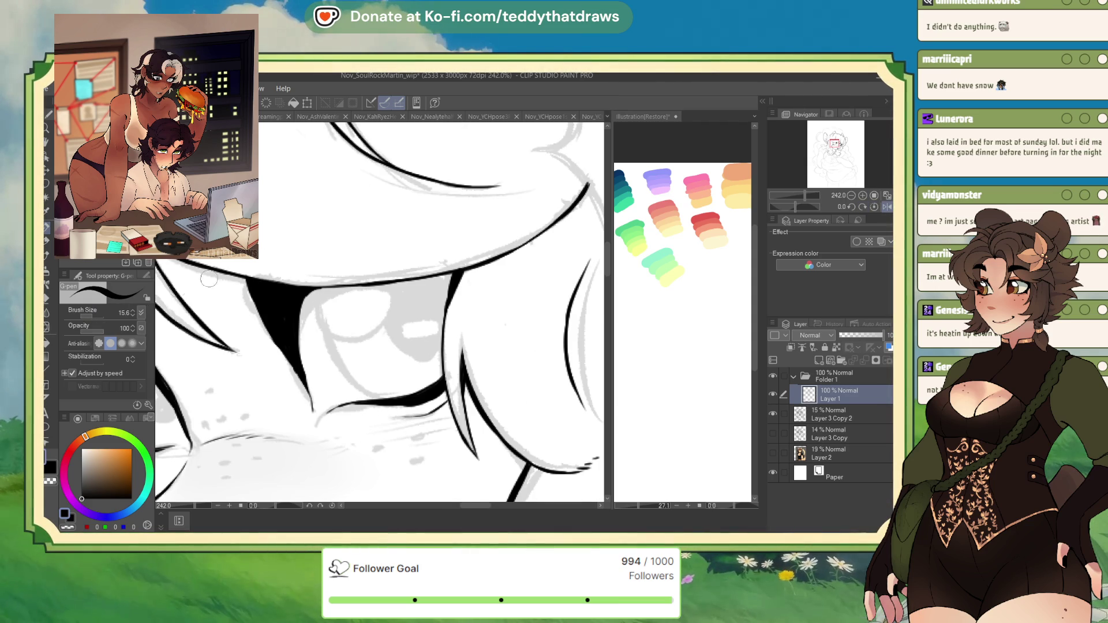
mouse_move(315, 294)
mouse_down()
mouse_move(329, 347)
mouse_move(369, 397)
mouse_move(410, 398)
mouse_move(326, 414)
mouse_up()
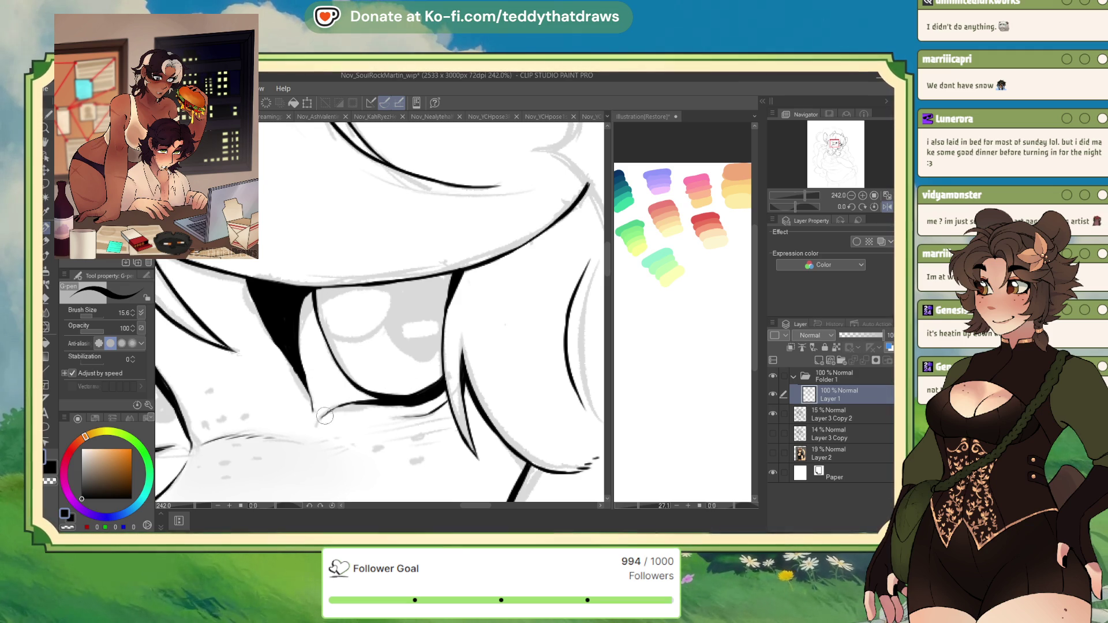
drag(248, 285, 255, 307)
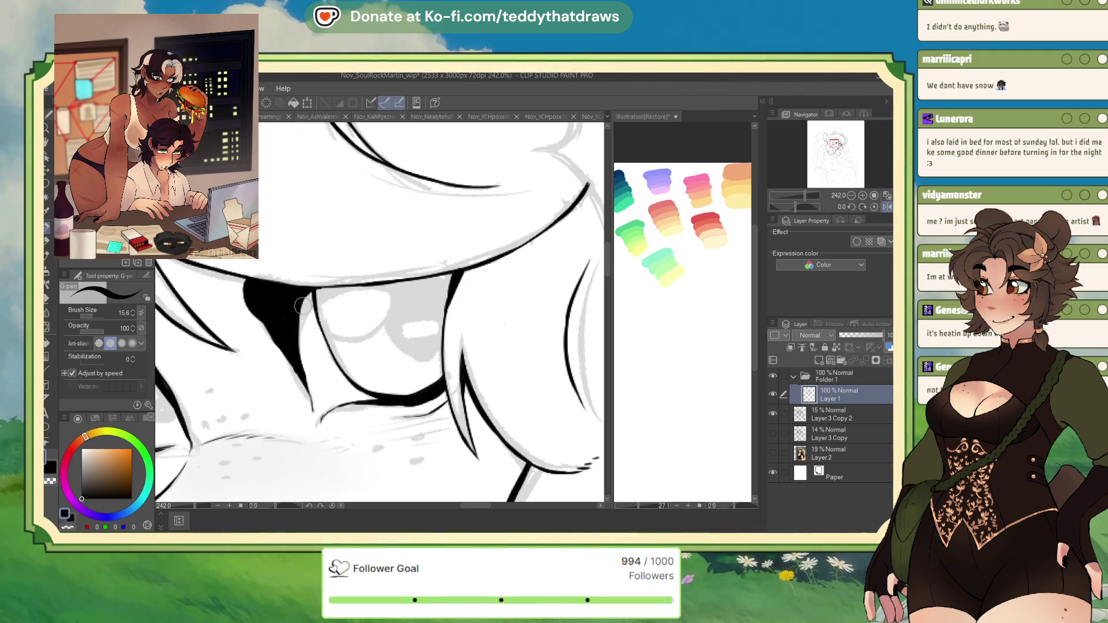
Step: Ink the eye's inner contour and a short stroke inside it
key(ctrl+minus)
scroll(360, 310, down, 3)
scroll(398, 341, up, 3)
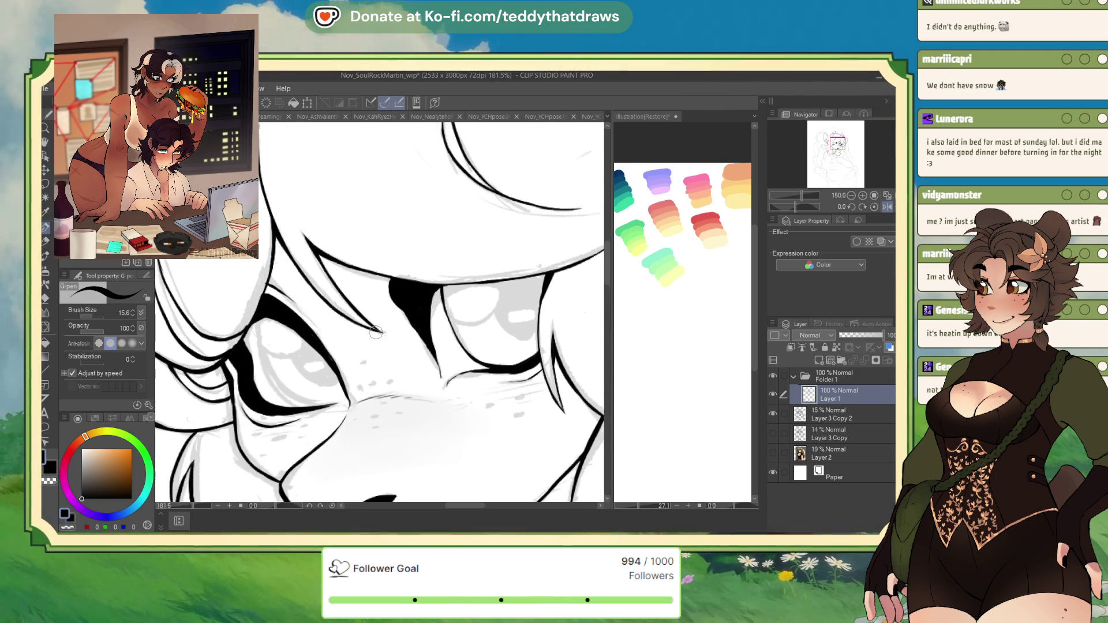
scroll(398, 342, up, 3)
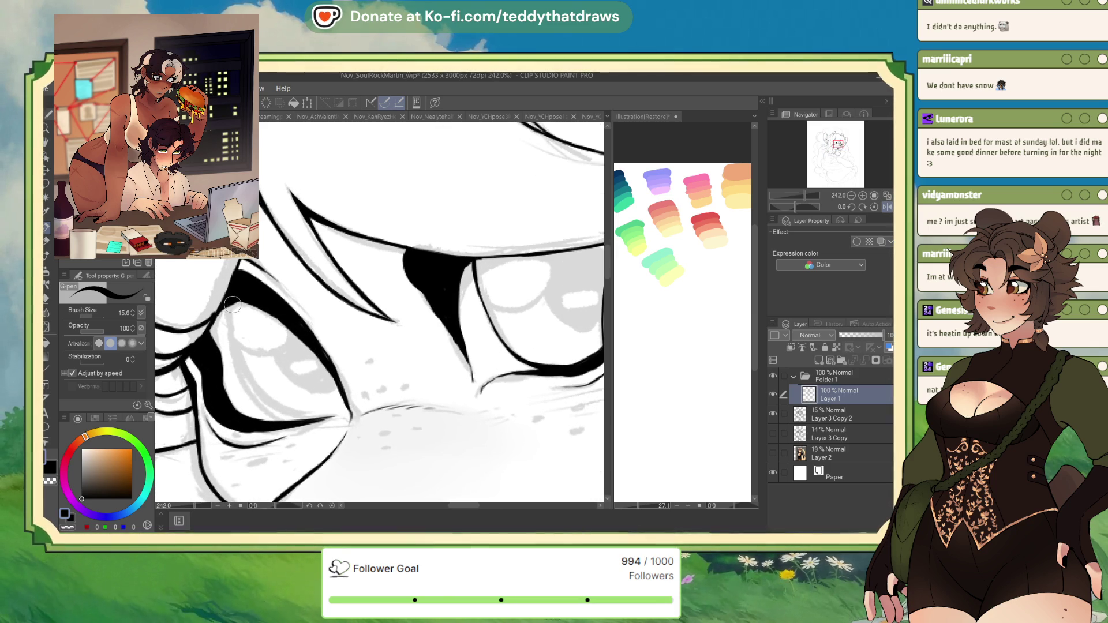
mouse_move(228, 320)
mouse_down()
mouse_move(249, 384)
mouse_move(274, 410)
mouse_up()
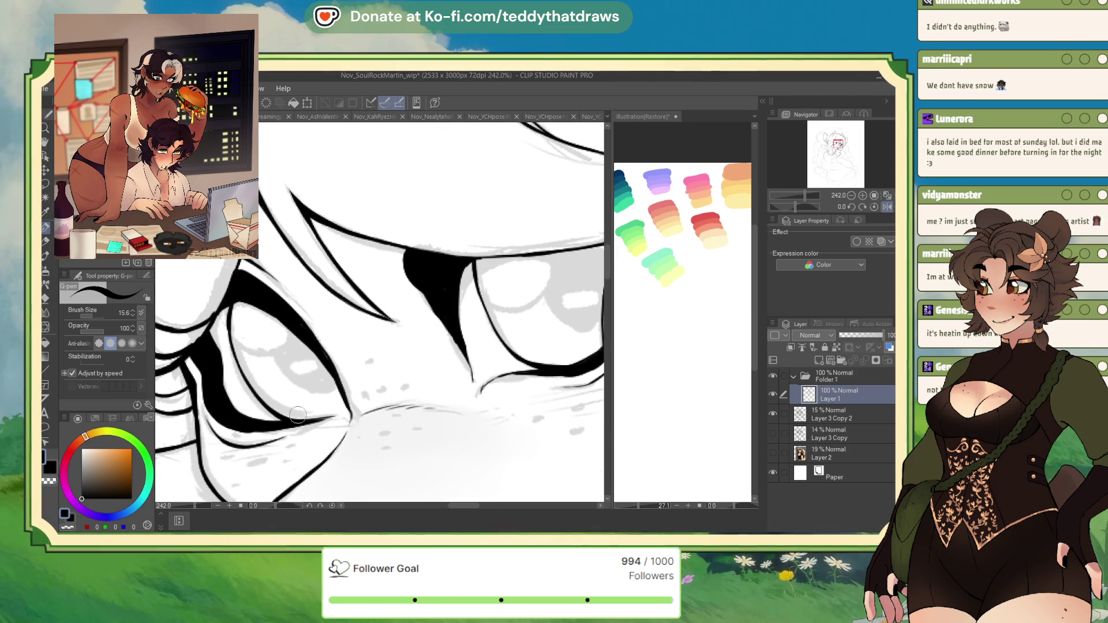
mouse_move(275, 321)
mouse_down()
mouse_move(277, 340)
mouse_move(331, 386)
mouse_move(283, 329)
mouse_move(312, 365)
mouse_up()
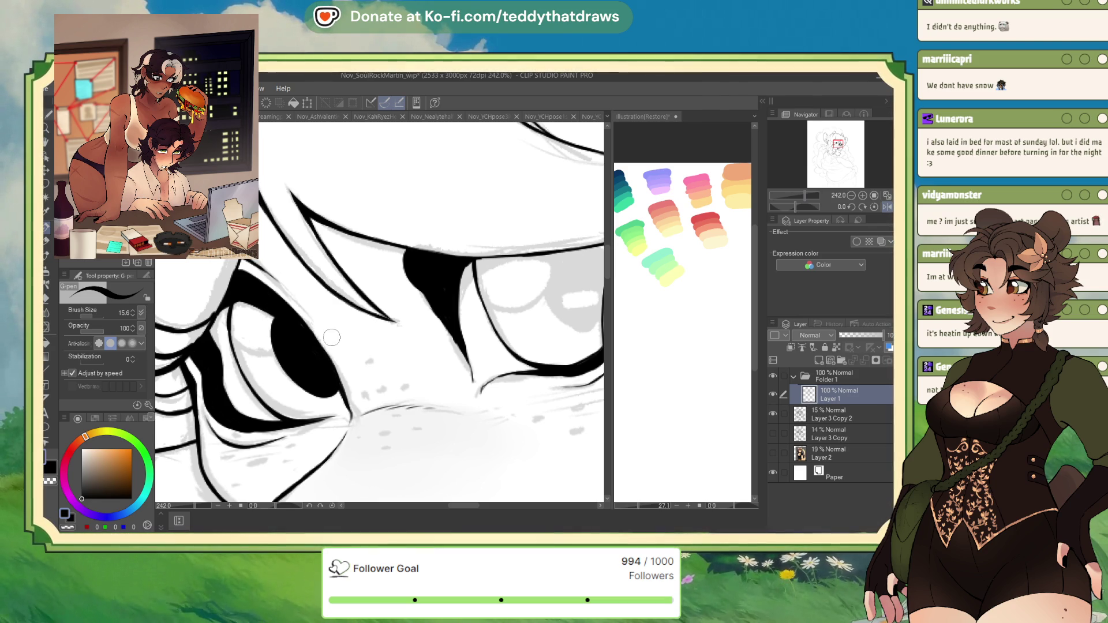
Step: Ink the curved upper lid line of the other eye
drag(838, 144, 796, 152)
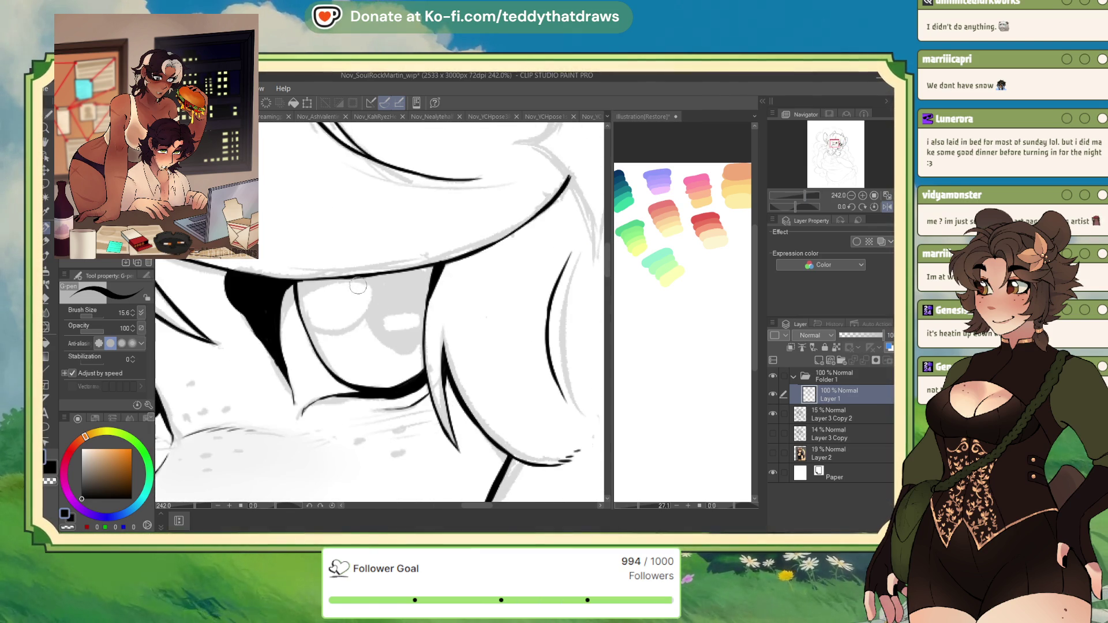
mouse_move(356, 281)
mouse_down()
mouse_move(404, 346)
mouse_move(426, 344)
mouse_up()
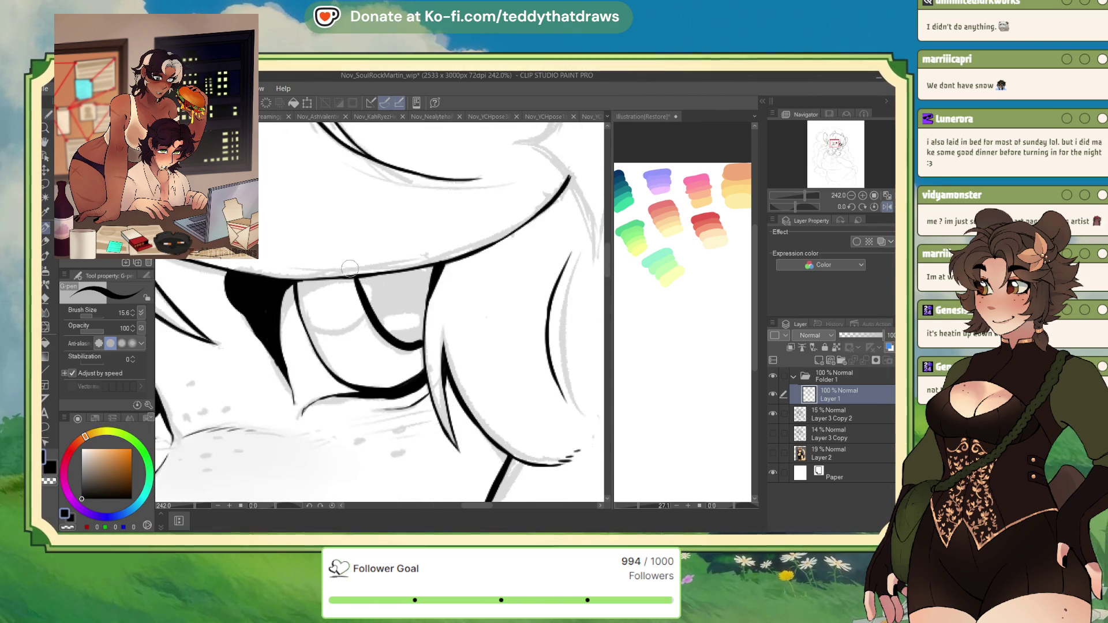
mouse_move(358, 281)
mouse_down()
mouse_move(440, 267)
mouse_move(418, 339)
mouse_move(360, 291)
mouse_move(363, 276)
mouse_move(424, 266)
mouse_move(408, 338)
mouse_move(378, 315)
mouse_move(382, 289)
mouse_move(382, 299)
mouse_up()
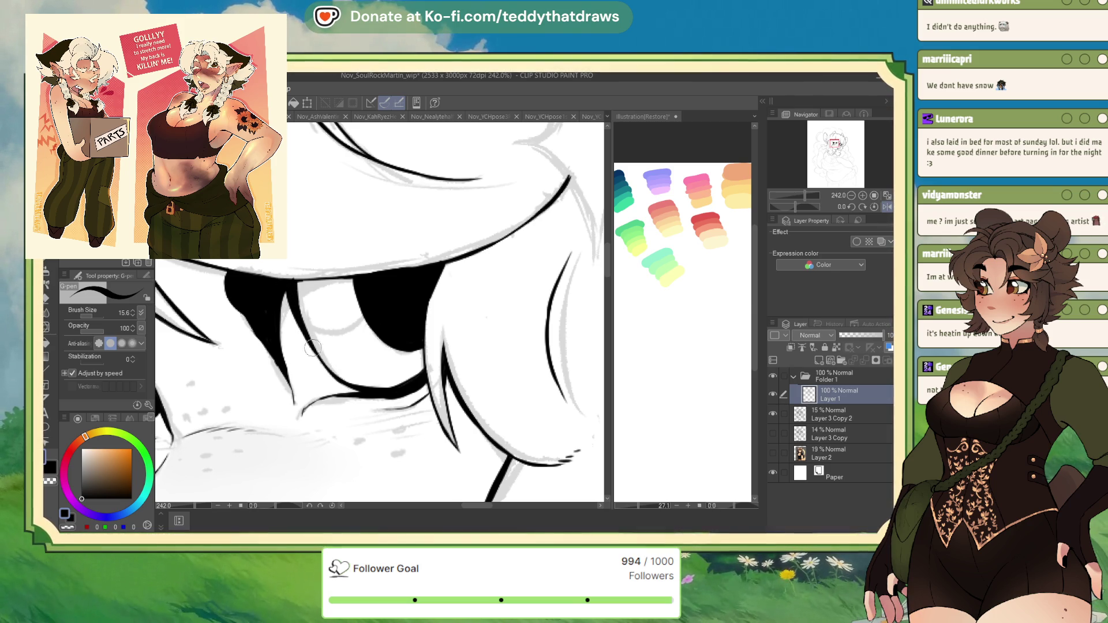
Step: Ink the upper eyelid line, then try the right eye's lower edge and undo it
key(c)
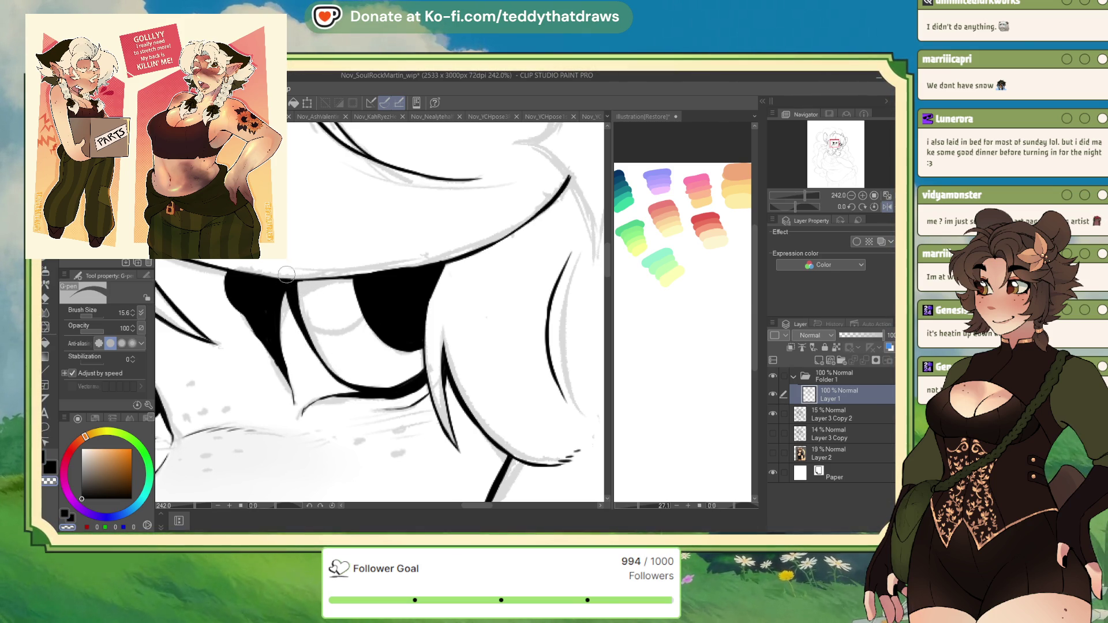
key(c)
drag(300, 281, 357, 276)
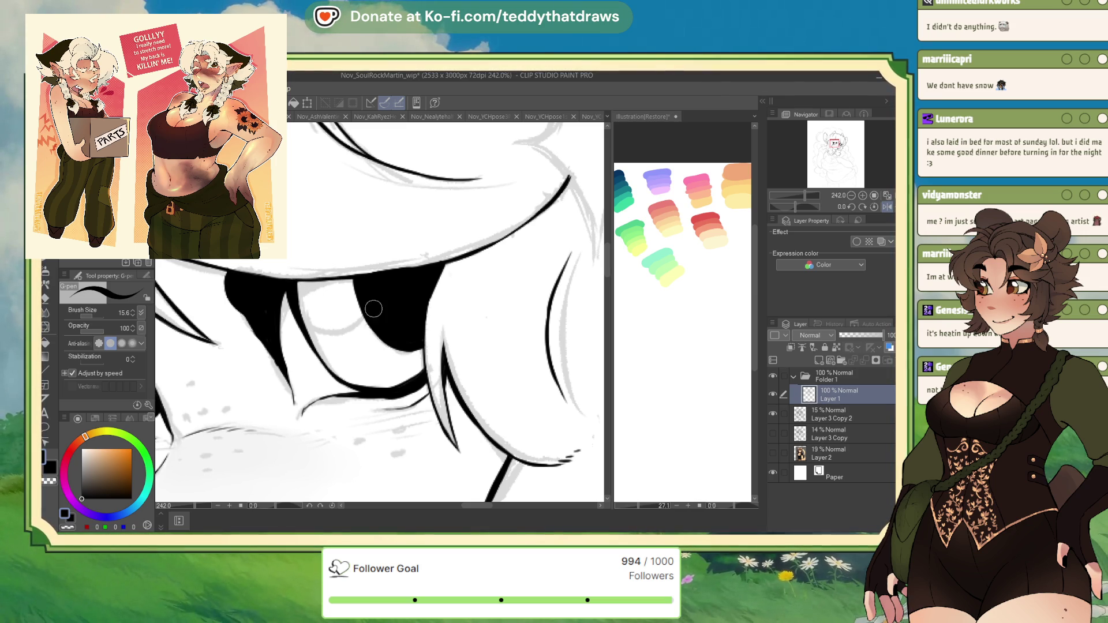
scroll(378, 306, down, 3)
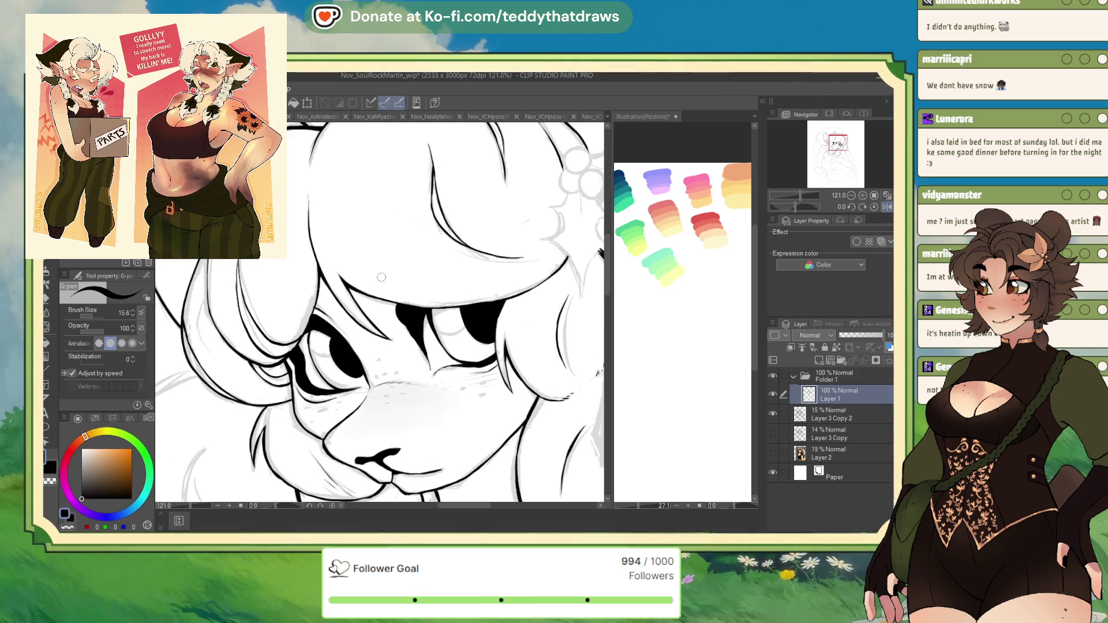
scroll(392, 294, up, 2)
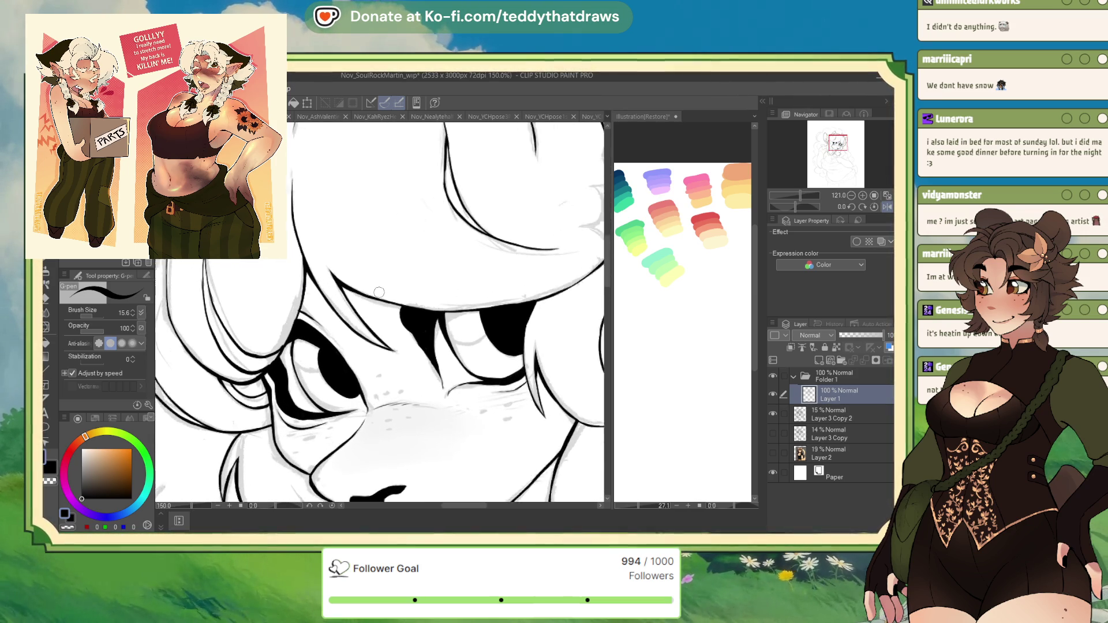
scroll(407, 312, up, 1)
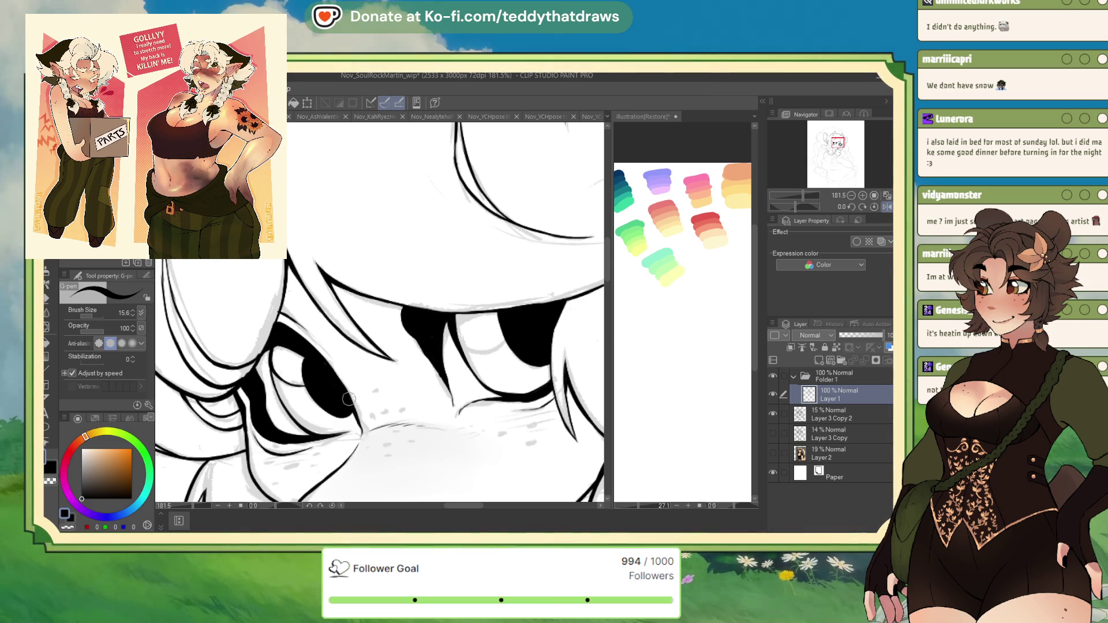
drag(454, 339, 508, 338)
key(ctrl+z)
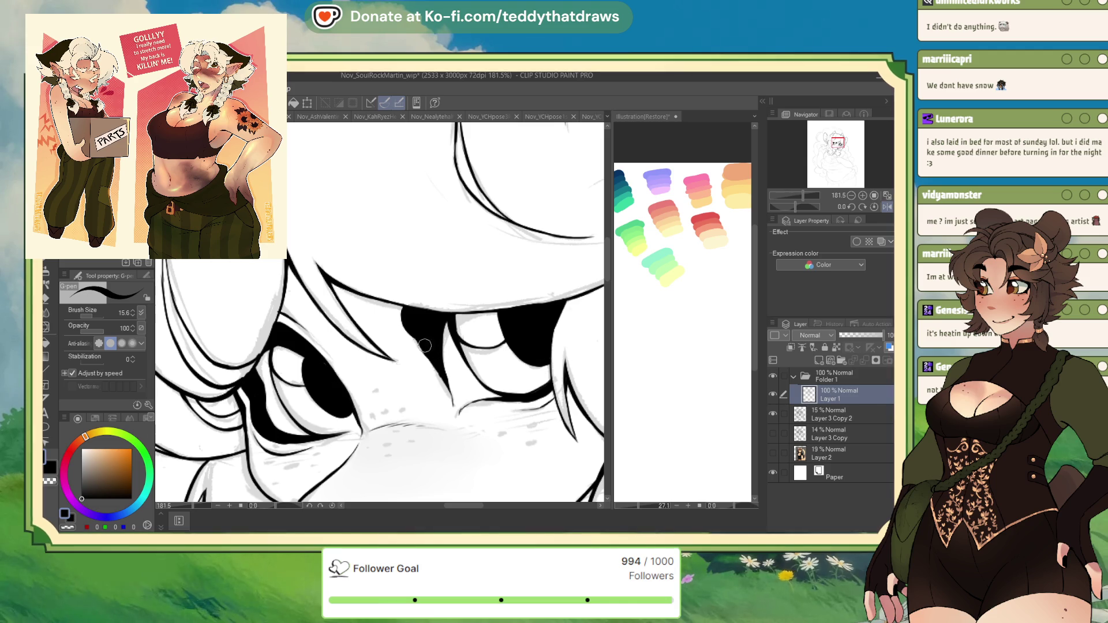
Step: Cut white highlights into both pupils with transparent colour, then return to black
key(c)
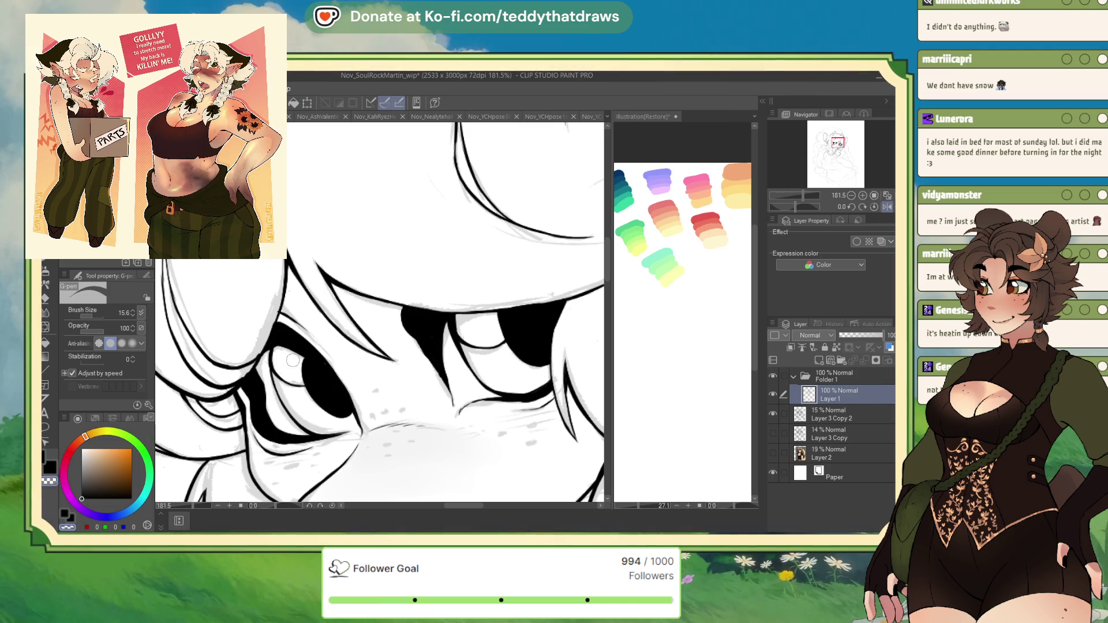
click(307, 374)
drag(307, 374, 301, 365)
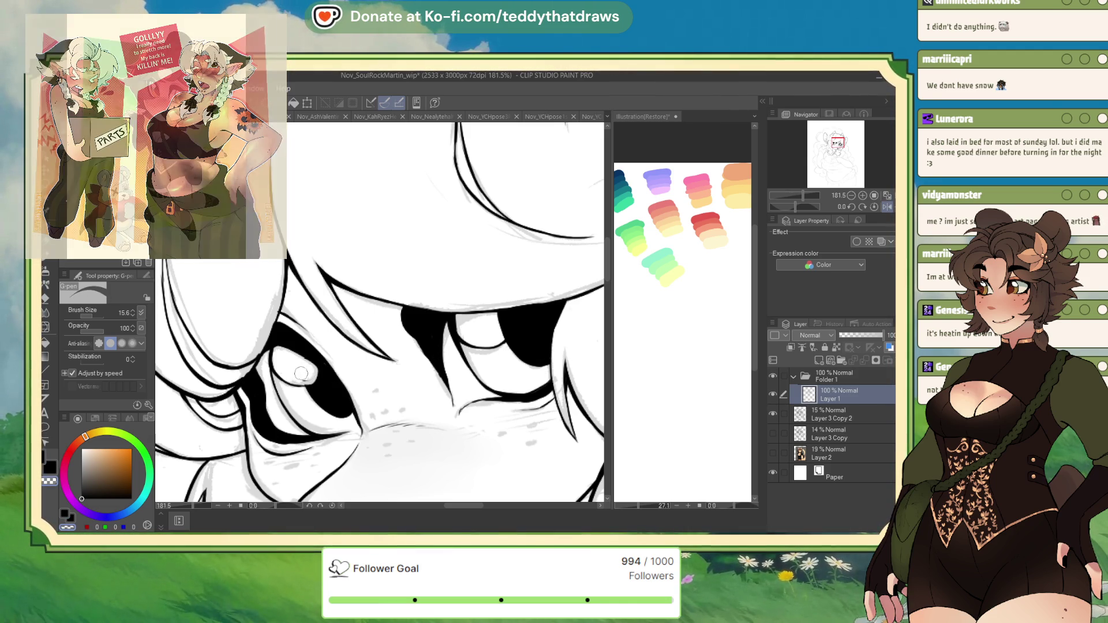
drag(308, 380, 312, 365)
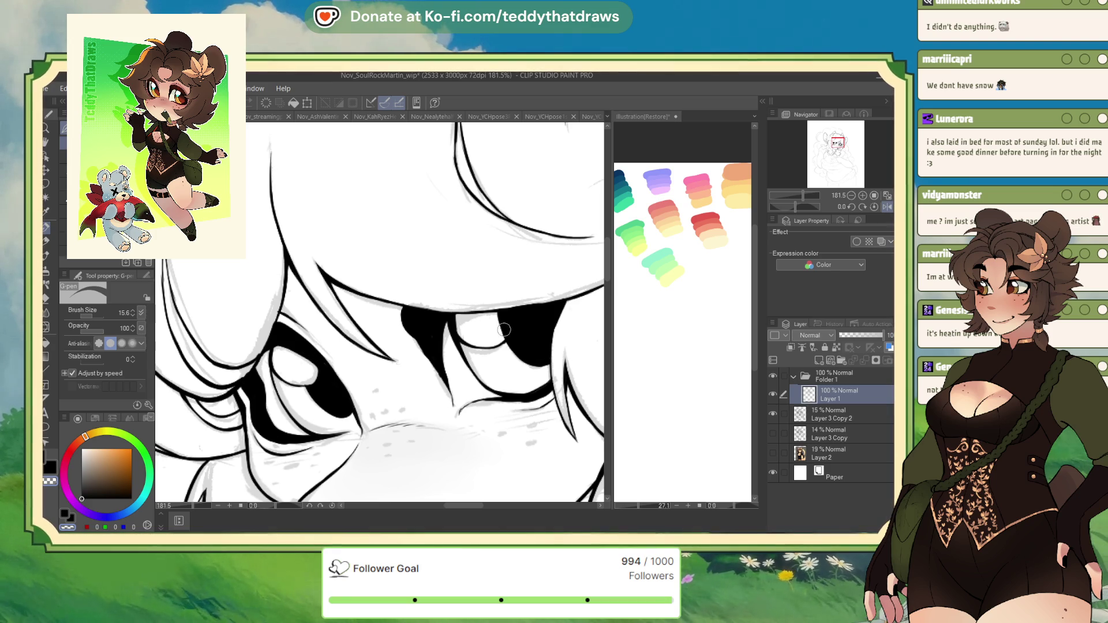
drag(495, 312, 505, 326)
key(x)
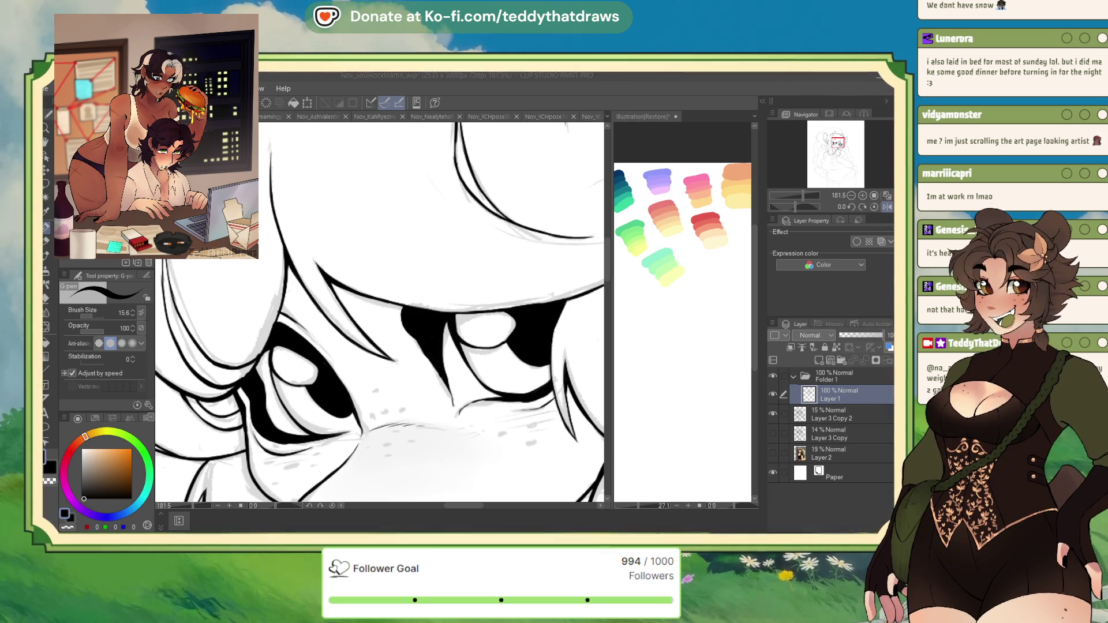
Step: Extend the line beside the left eye, enlarge the pen, and add short fur strokes
click(269, 341)
drag(269, 341, 242, 381)
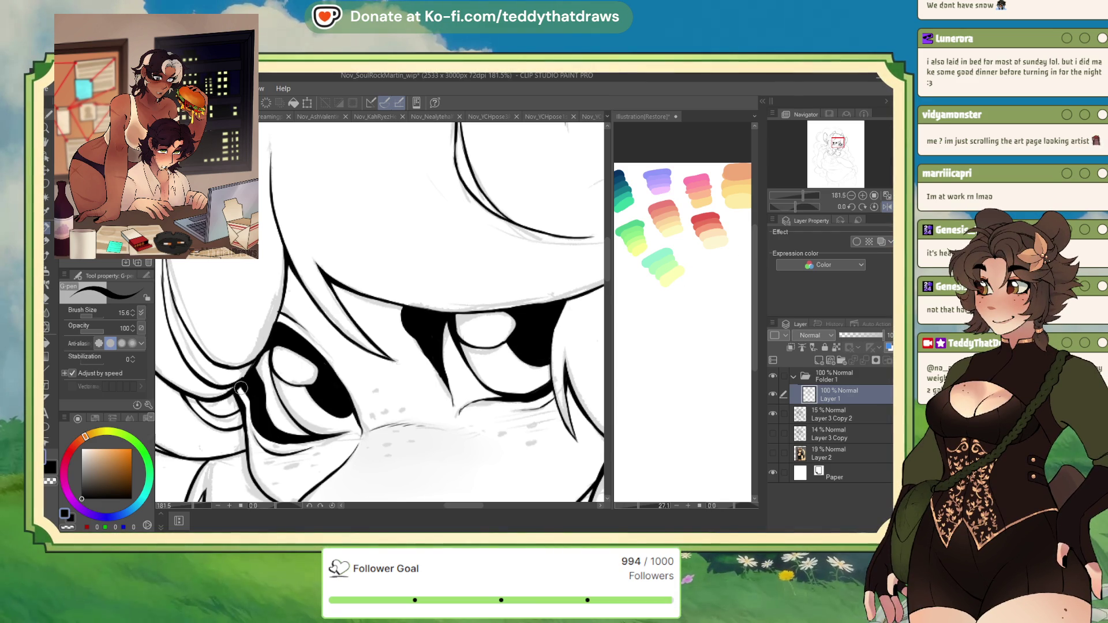
scroll(404, 260, down, 5)
scroll(415, 248, up, 2)
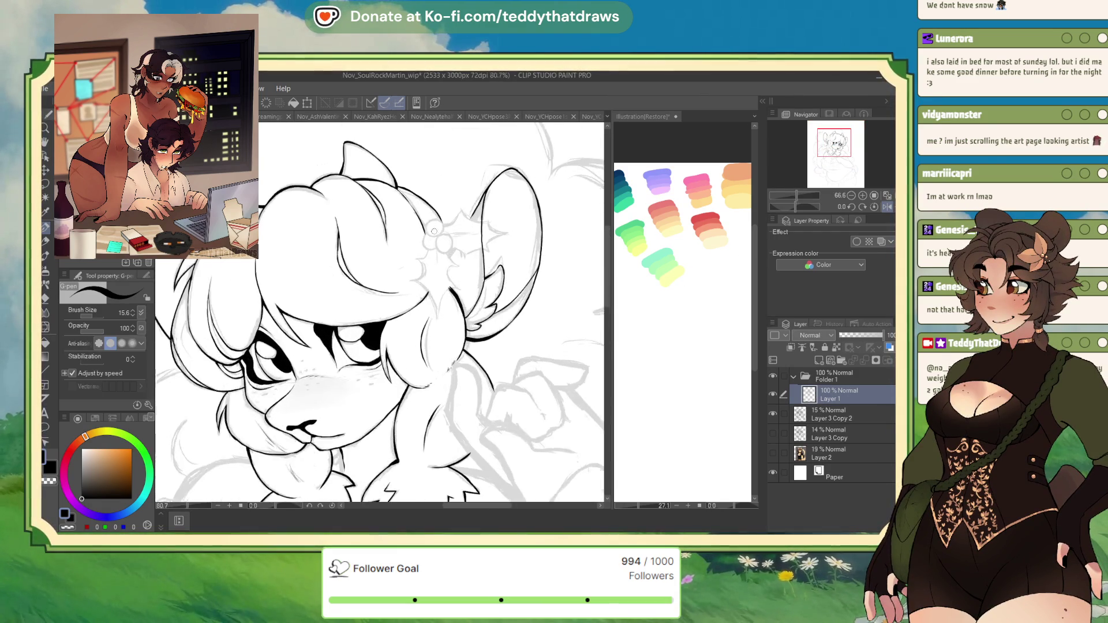
scroll(437, 234, down, 2)
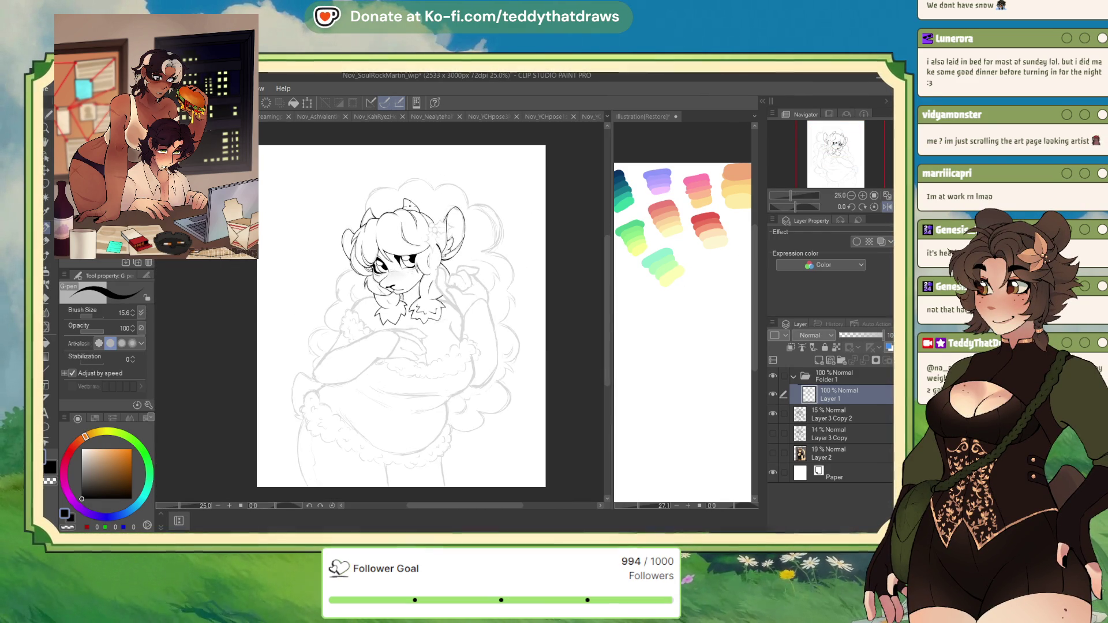
scroll(369, 305, up, 6)
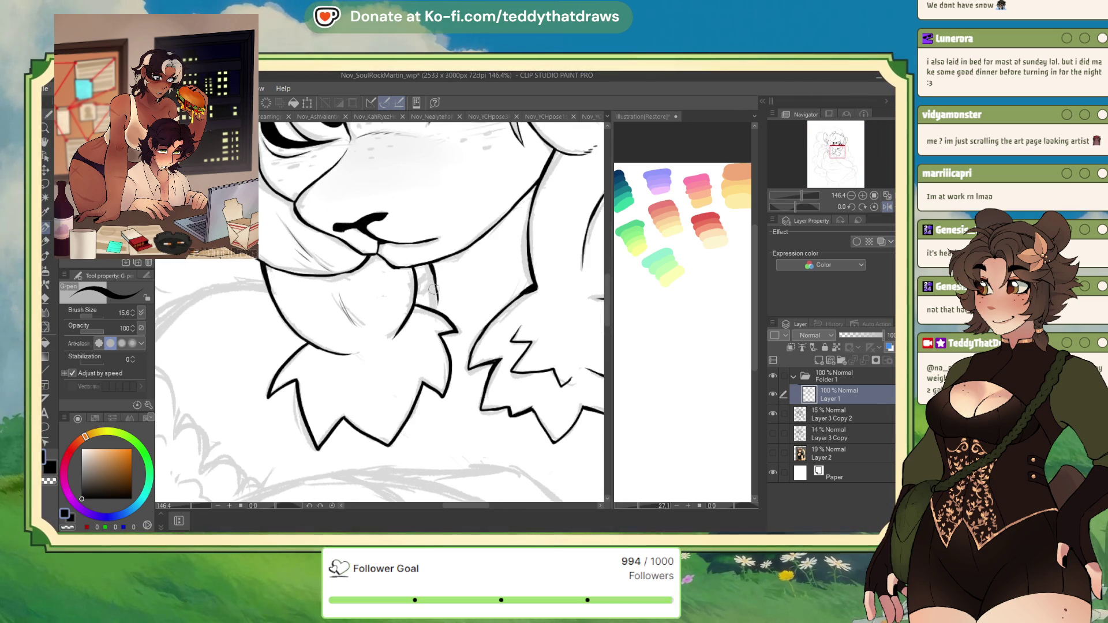
scroll(439, 290, down, 2)
scroll(430, 311, up, 2)
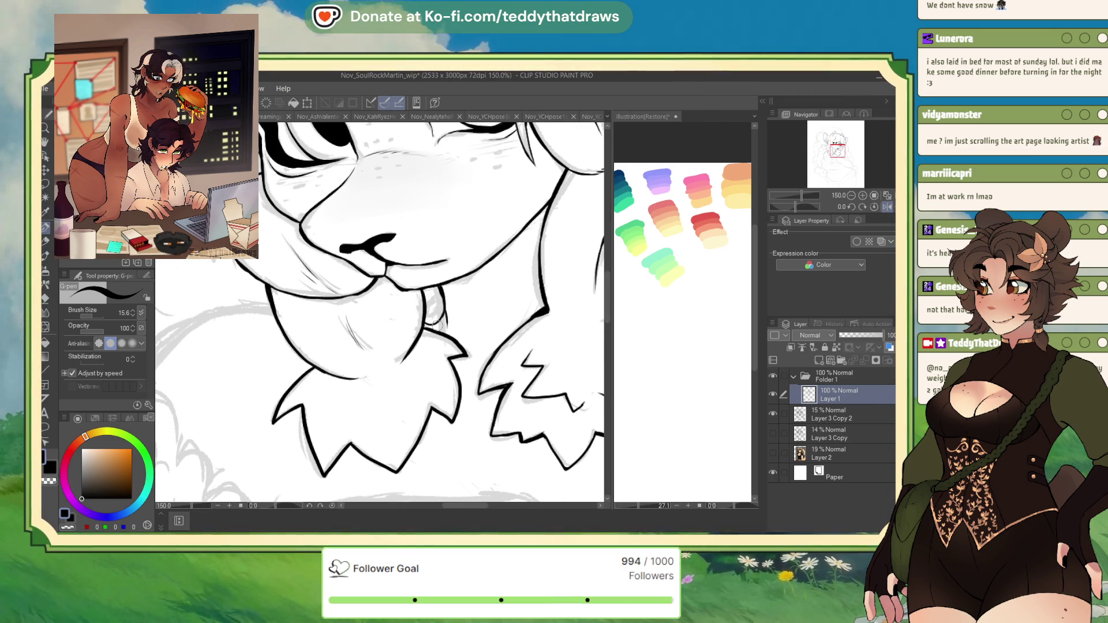
scroll(431, 317, down, 4)
scroll(461, 306, up, 3)
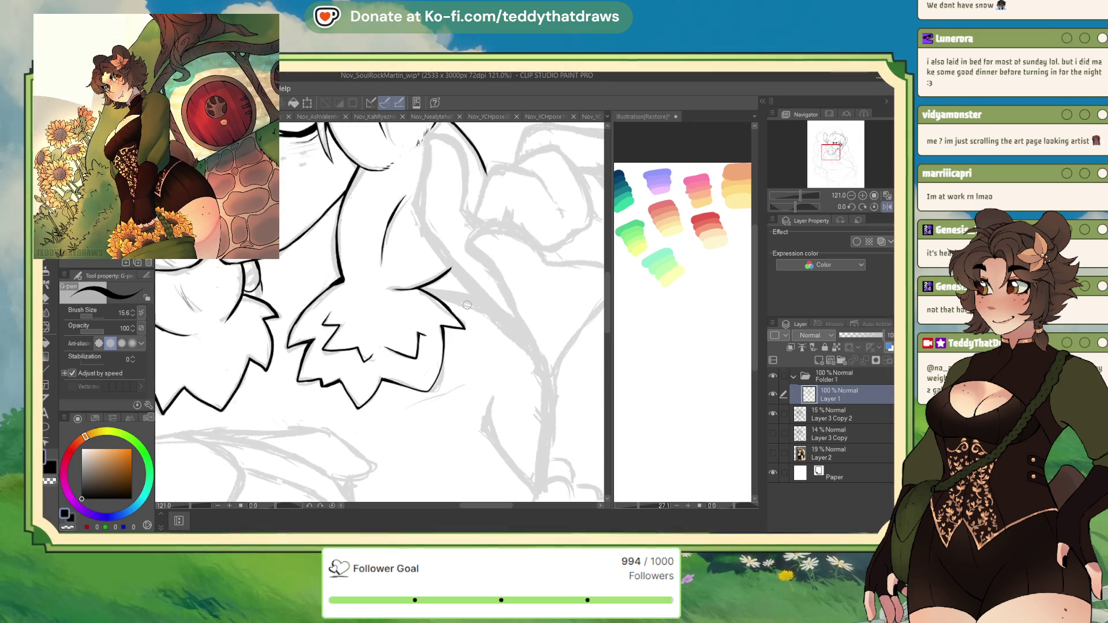
click(133, 310)
click(132, 310)
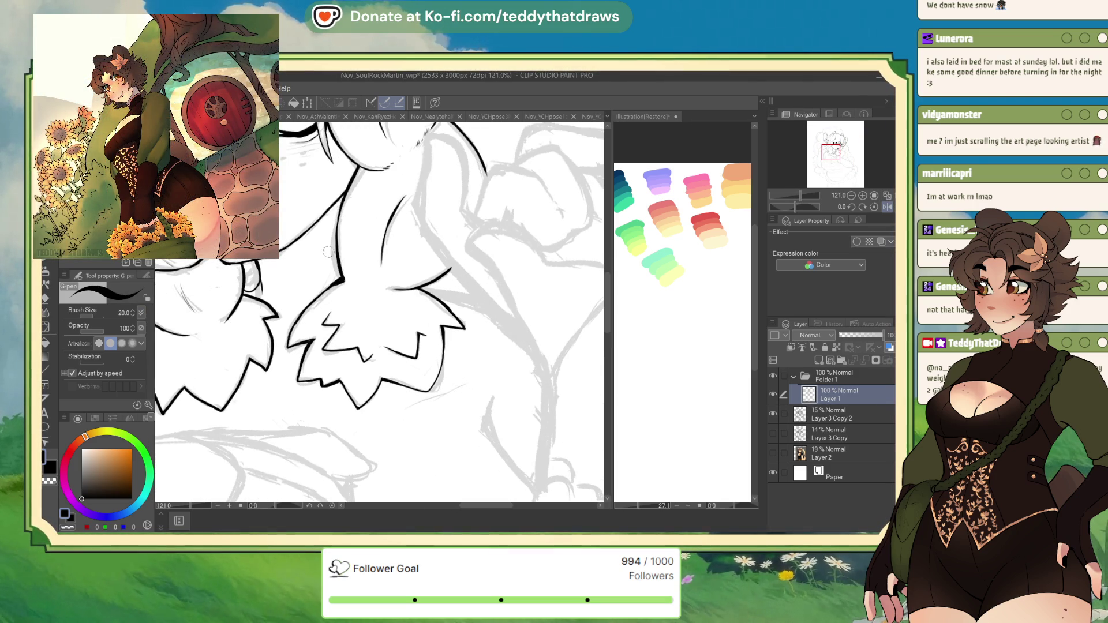
mouse_move(420, 286)
mouse_down()
mouse_move(464, 300)
mouse_move(433, 289)
mouse_up()
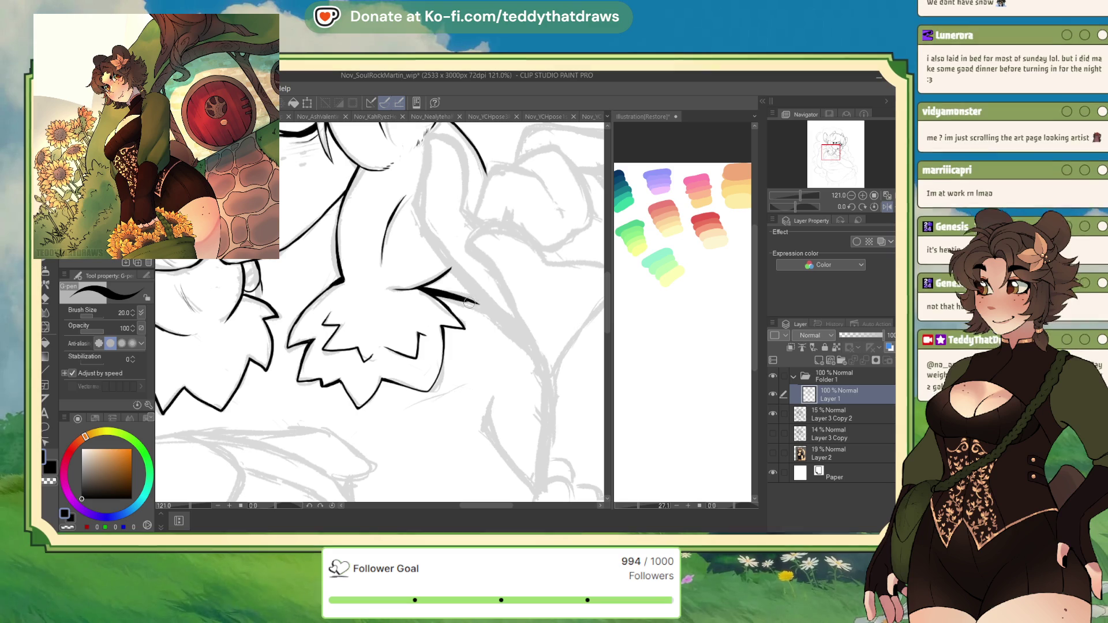
Step: Mirror and rotate the canvas, then ink the long fur contour and a curl beside it
scroll(448, 293, down, 3)
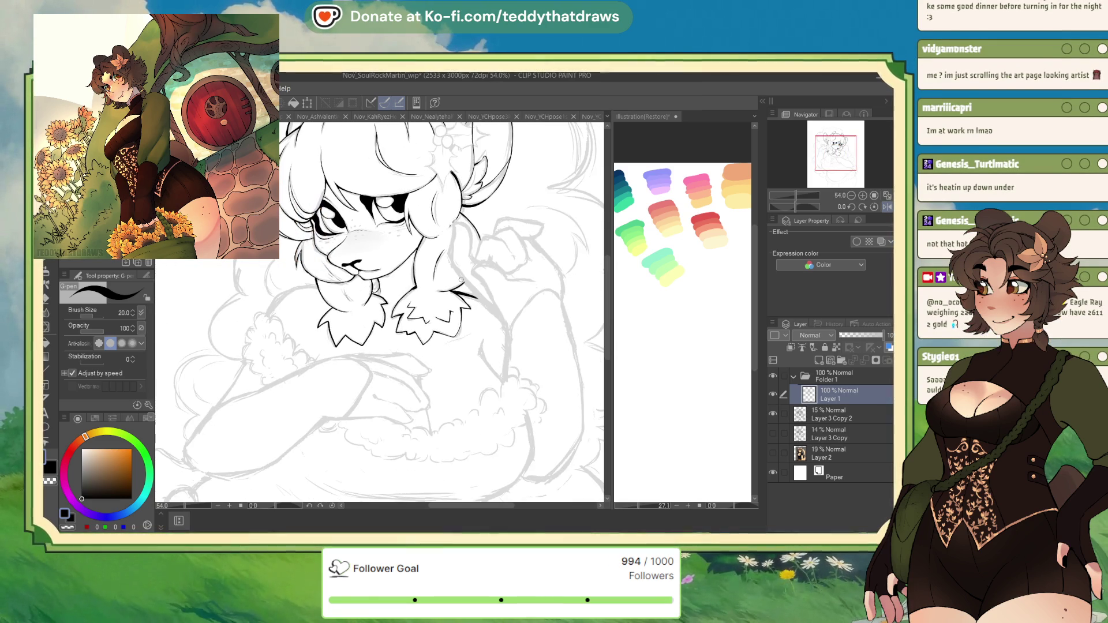
click(886, 207)
scroll(444, 296, up, 3)
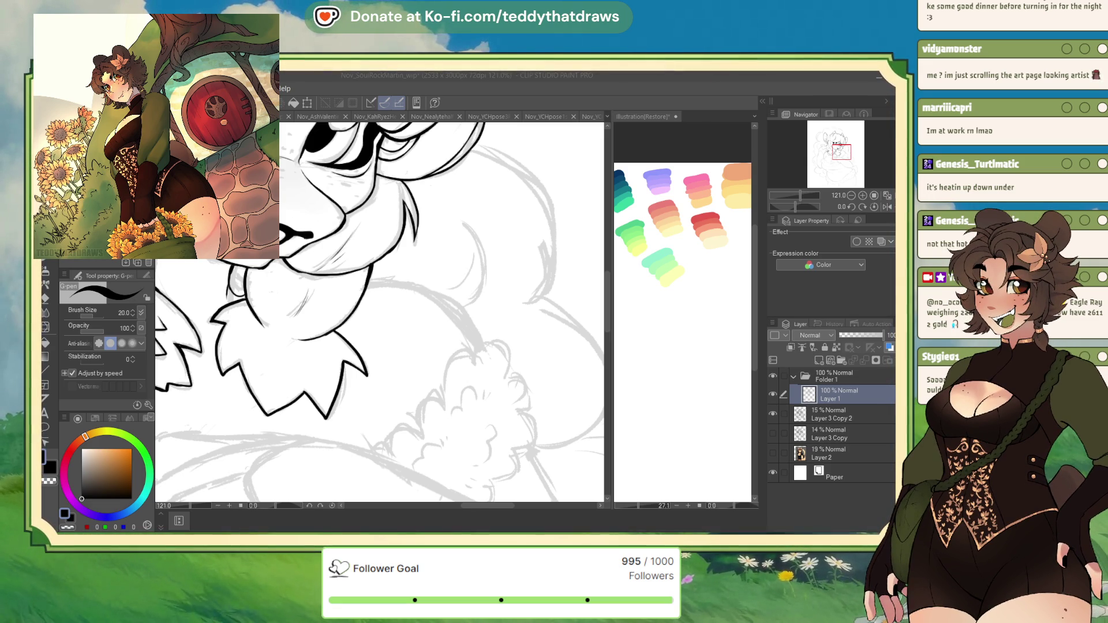
drag(802, 207, 783, 207)
drag(353, 293, 348, 363)
mouse_move(347, 321)
mouse_down()
mouse_move(362, 382)
mouse_move(407, 420)
mouse_move(400, 438)
mouse_move(442, 445)
mouse_up()
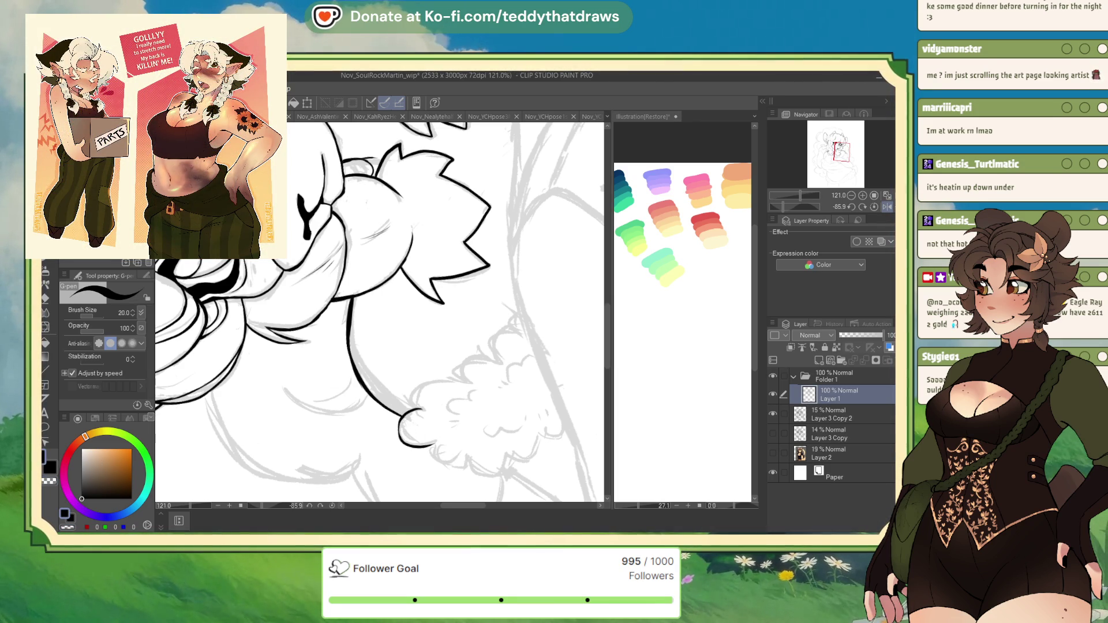
mouse_move(467, 381)
mouse_down()
mouse_move(444, 374)
mouse_move(418, 392)
mouse_move(419, 408)
mouse_move(456, 379)
mouse_up()
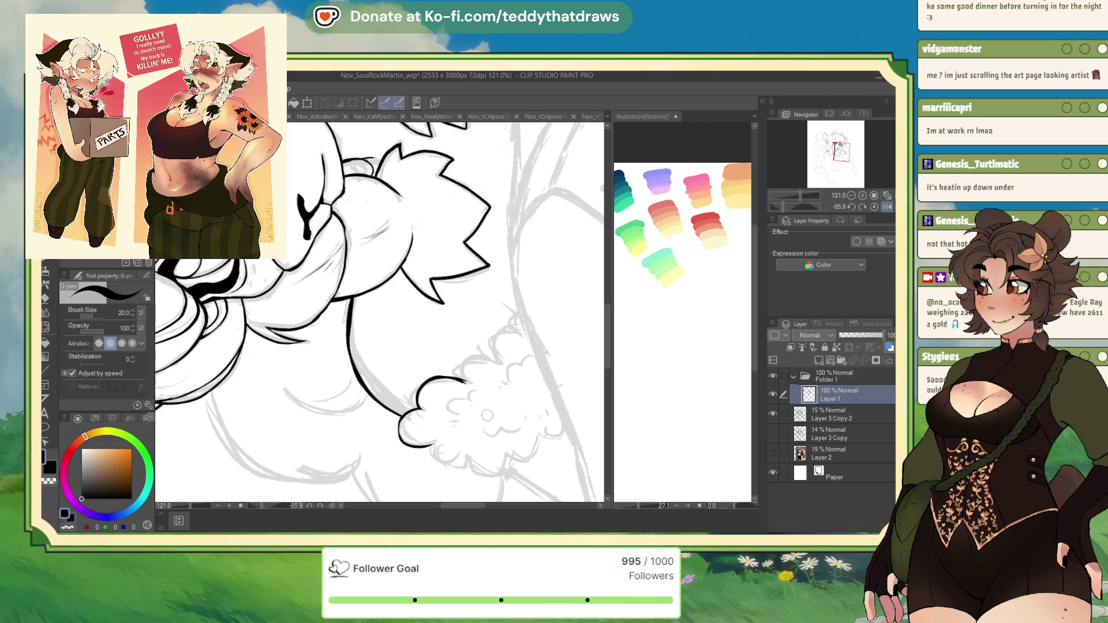
Step: Close the fluffy tuft outline in pure black, tidying the bump junctions and adding a left bump
drag(814, 208, 797, 209)
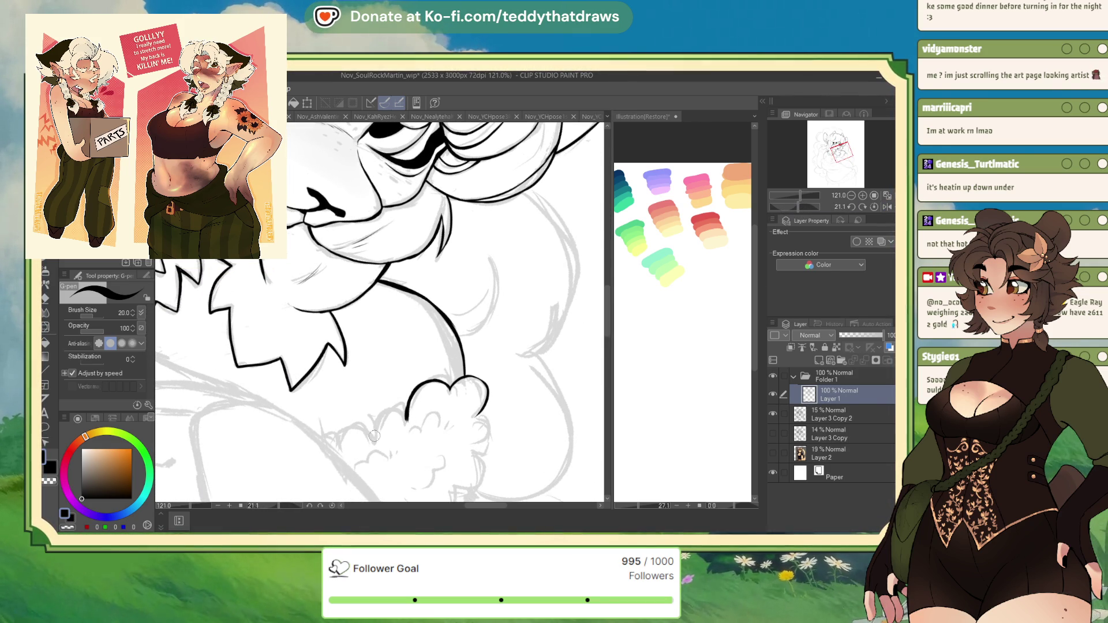
click(68, 528)
key(c)
drag(405, 415, 371, 443)
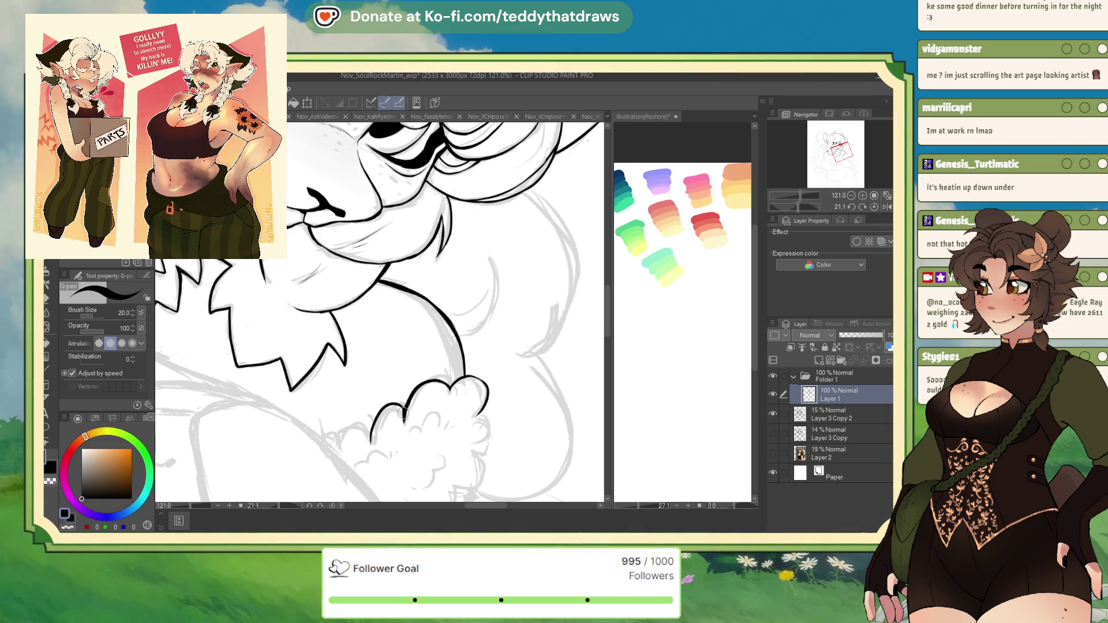
drag(404, 424, 400, 411)
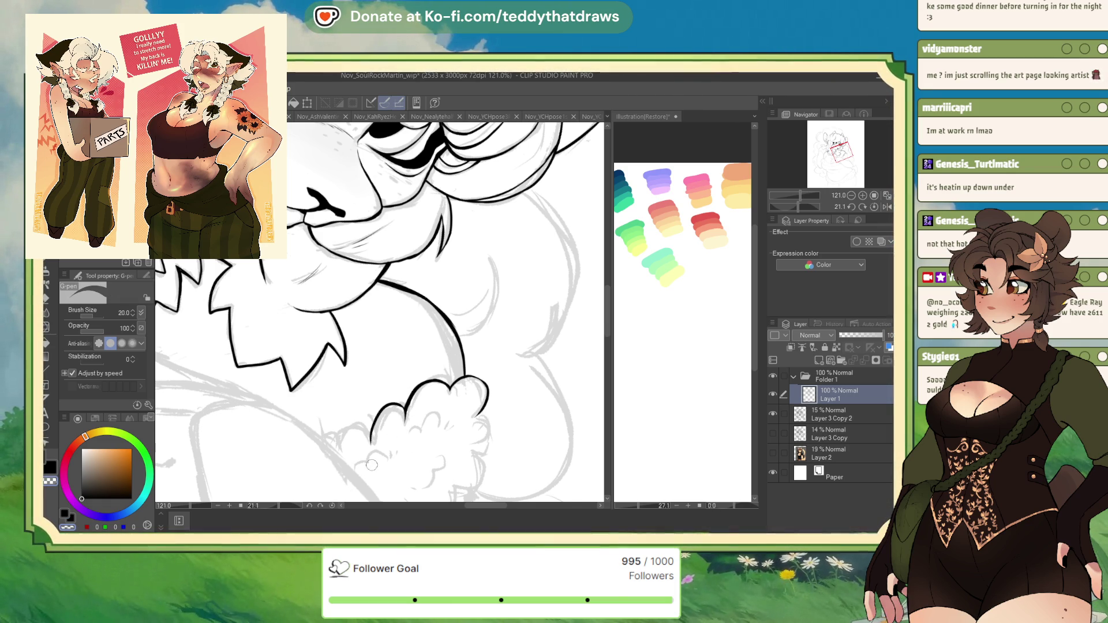
alt+click(398, 405)
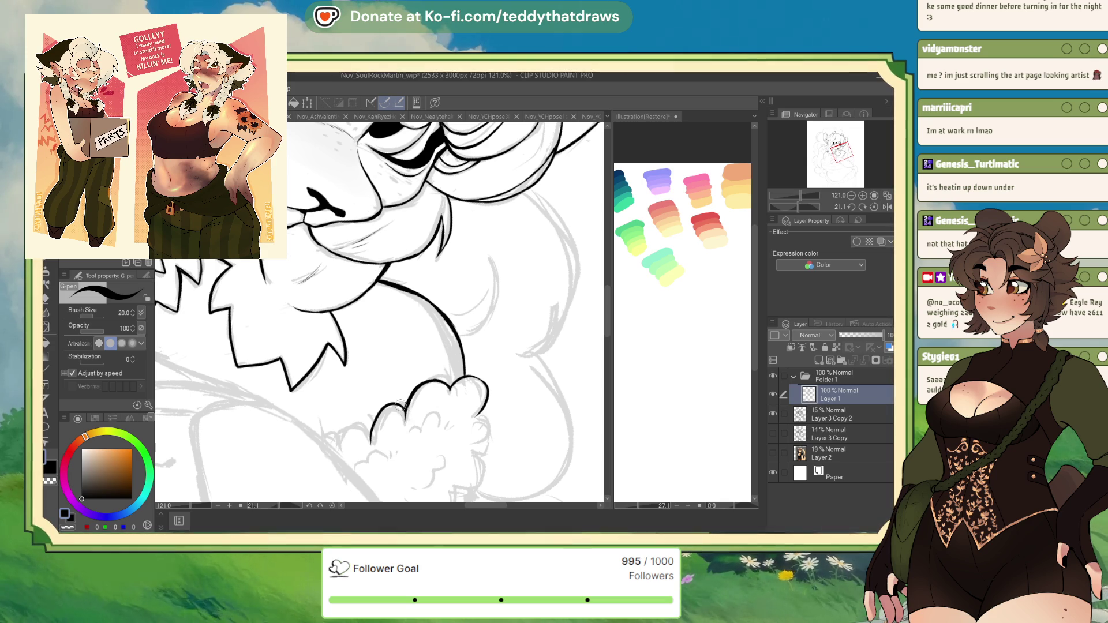
drag(407, 426, 398, 405)
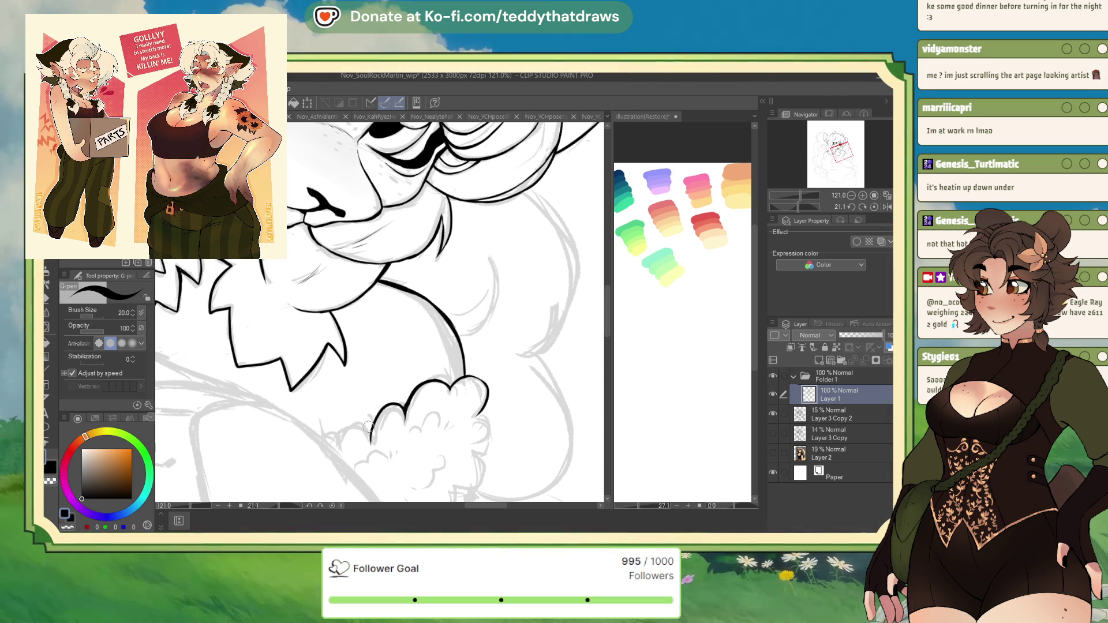
mouse_move(372, 437)
mouse_down()
mouse_move(353, 422)
mouse_move(324, 443)
mouse_up()
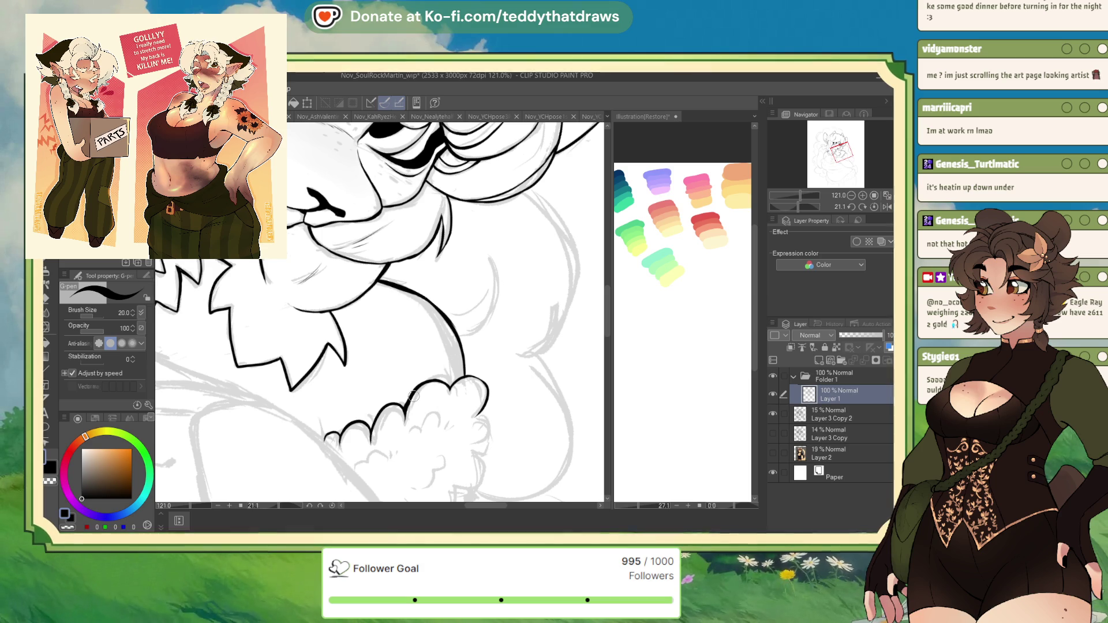
scroll(324, 443, down, 3)
scroll(494, 343, down, 4)
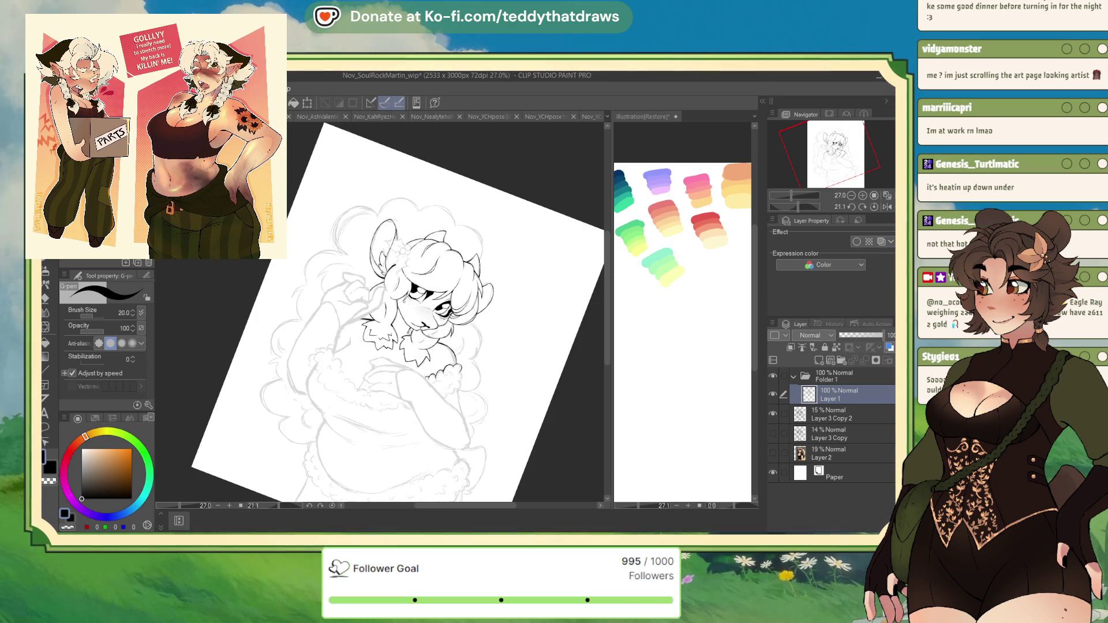
scroll(428, 316, up, 2)
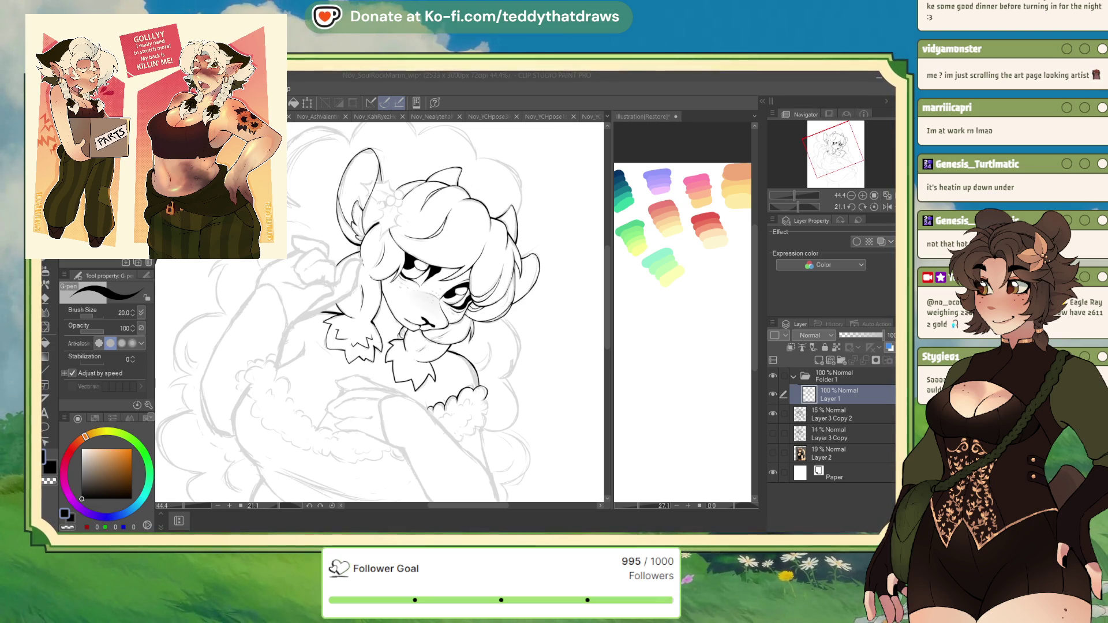
scroll(381, 311, down, 1)
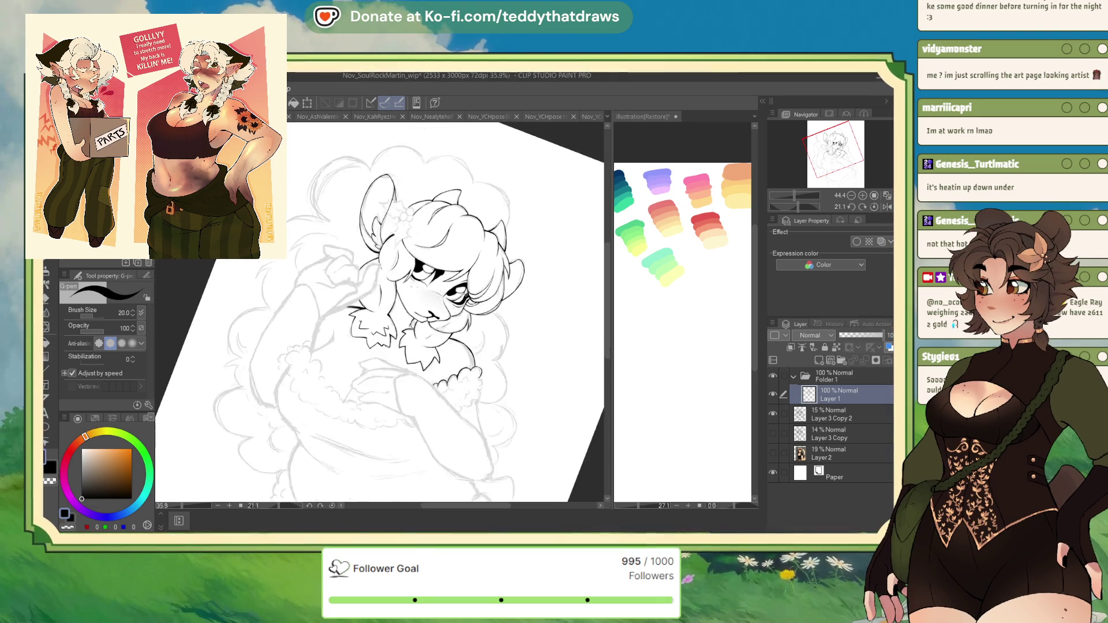
scroll(417, 239, down, 1)
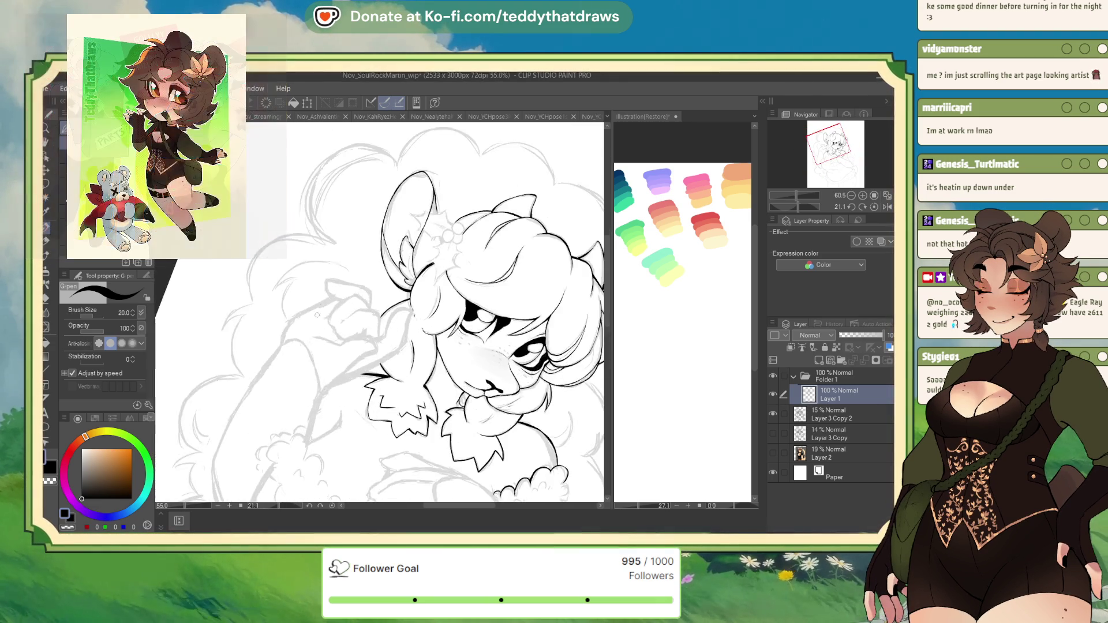
scroll(327, 222, down, 1)
shift+drag(327, 223, 417, 420)
scroll(417, 420, up, 15)
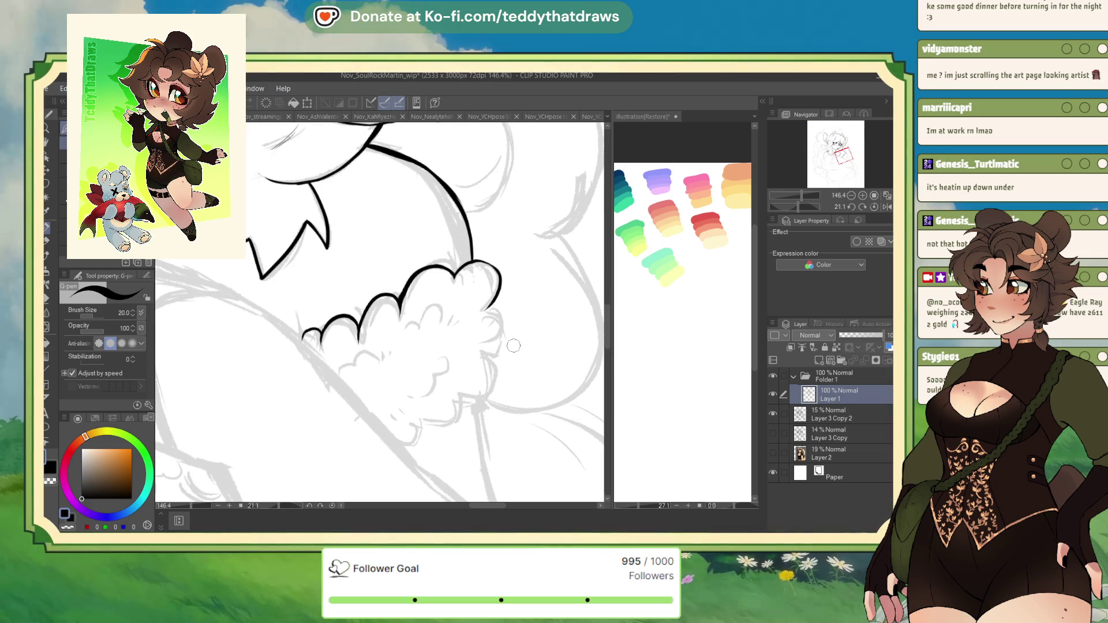
click(887, 206)
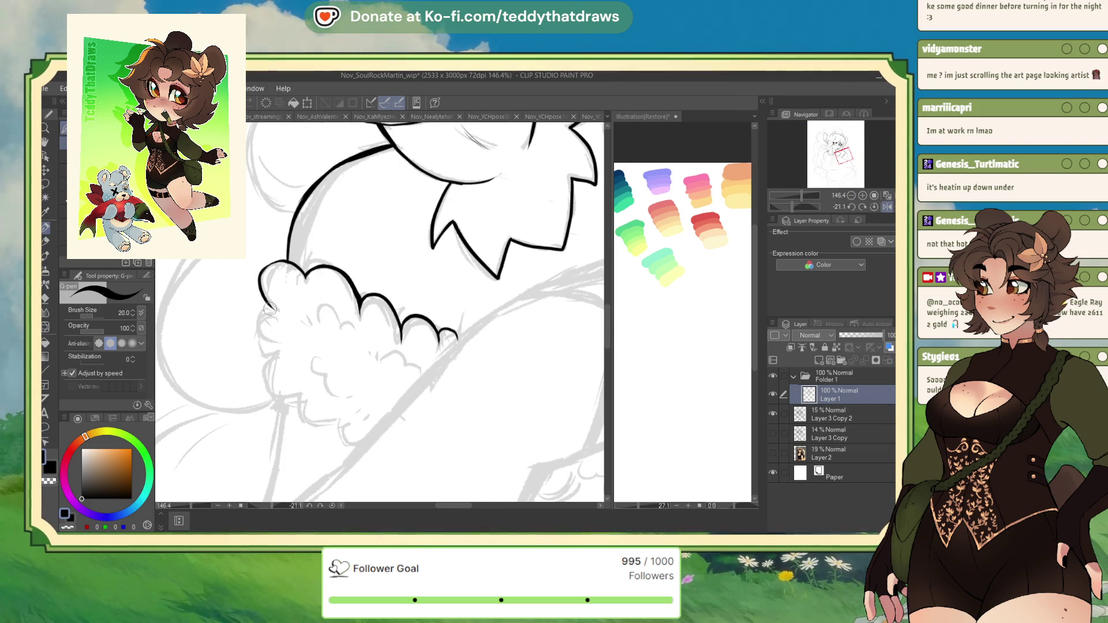
Step: Ink the tuft's downward outline, lower curve, and cloud-like bumps at the arm's end
mouse_move(258, 349)
mouse_down()
mouse_move(279, 397)
mouse_move(361, 442)
mouse_up()
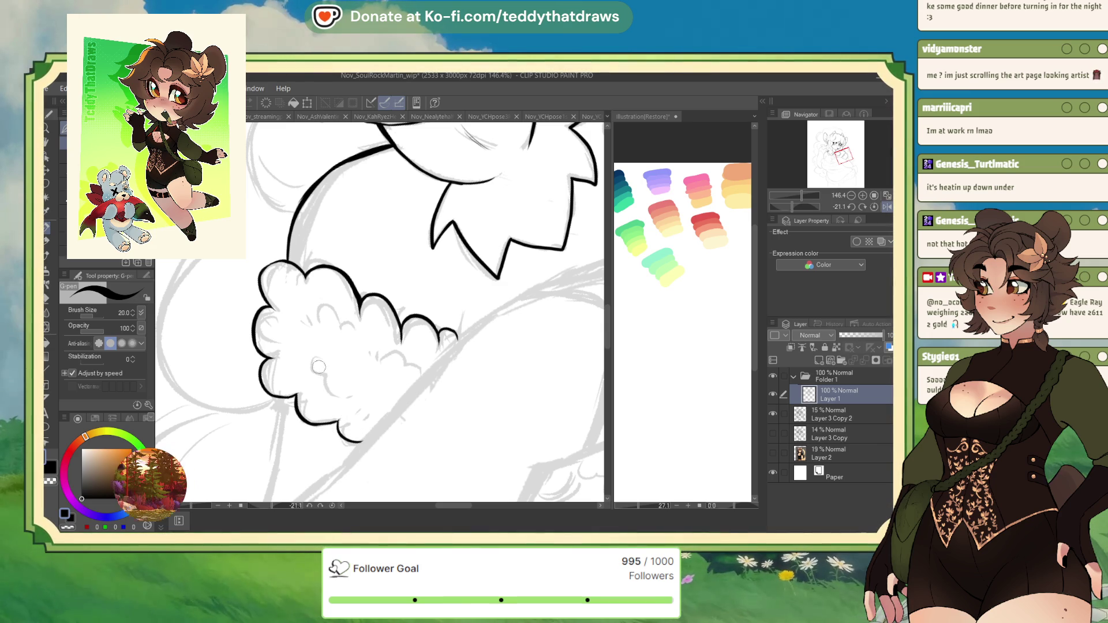
drag(311, 361, 358, 413)
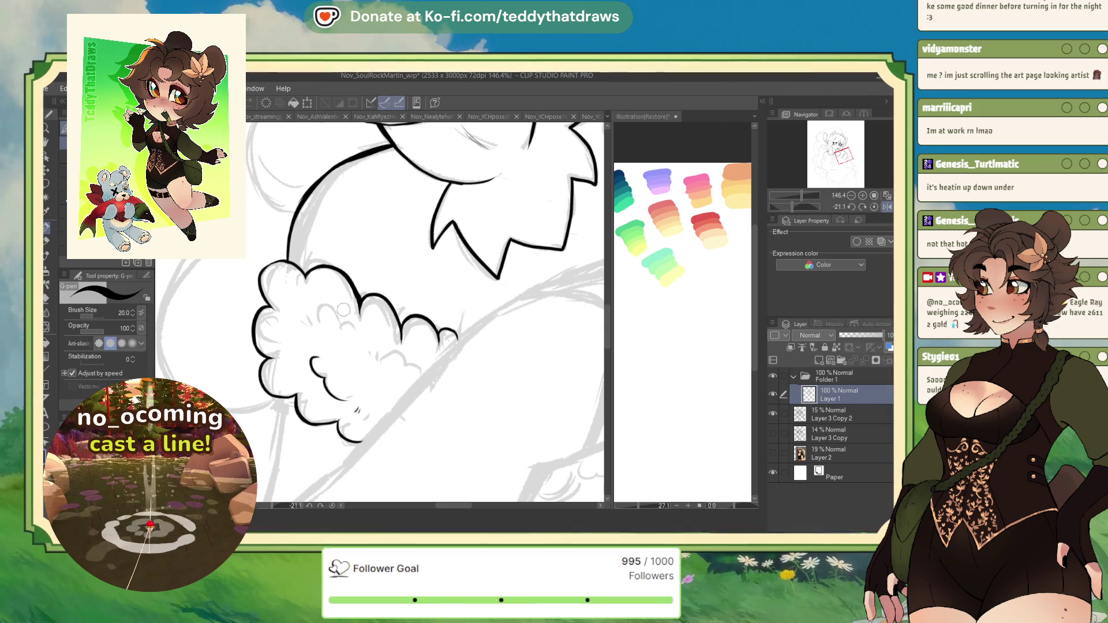
drag(370, 351, 374, 359)
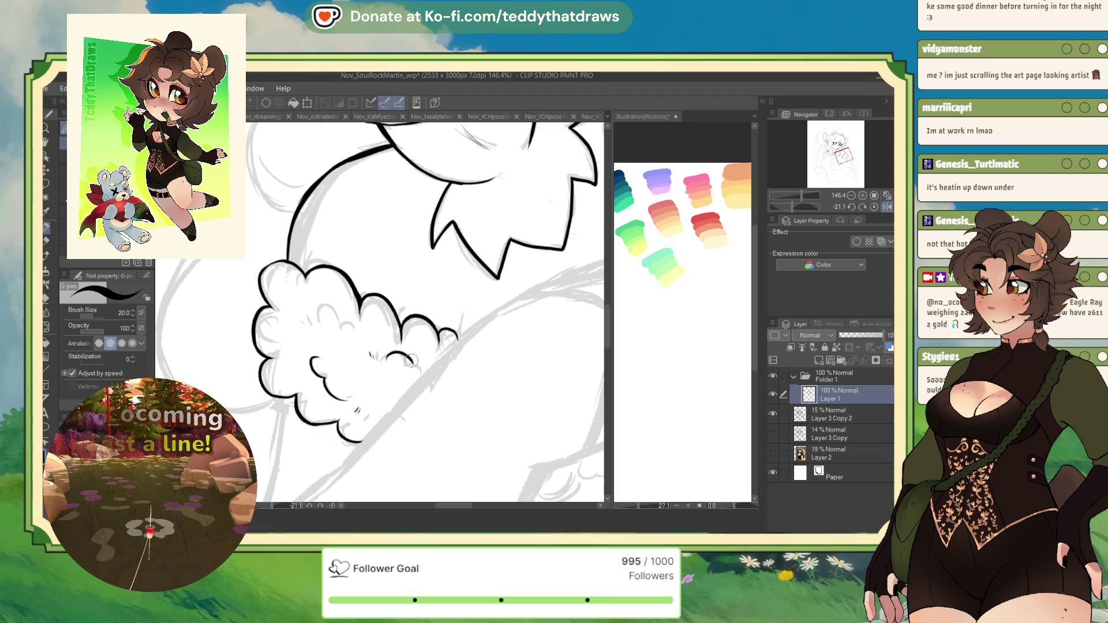
drag(321, 323, 339, 318)
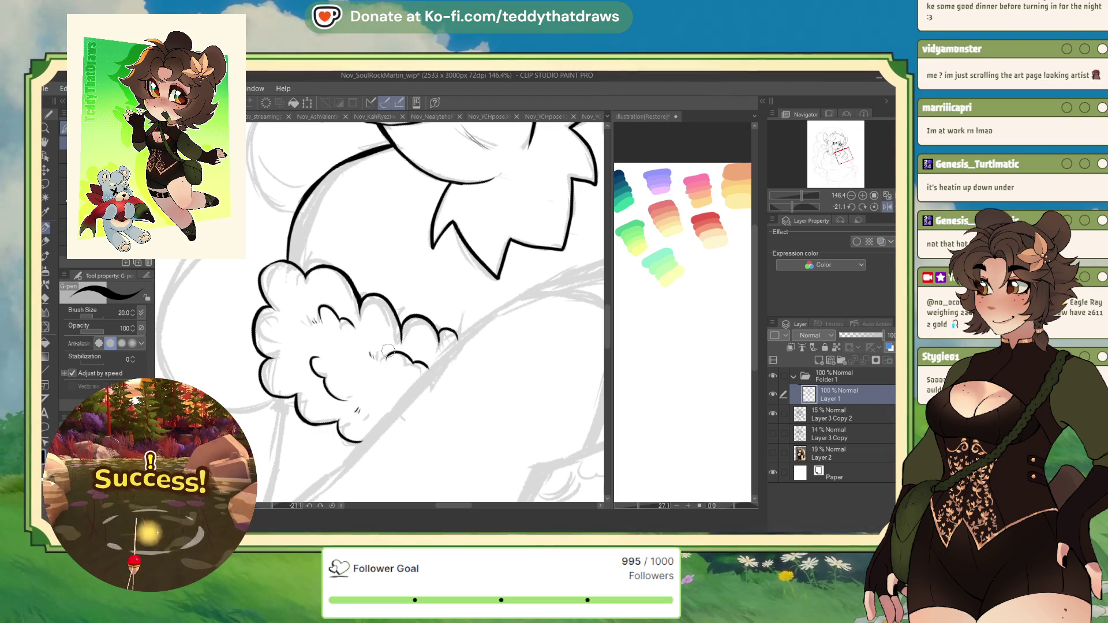
scroll(376, 390, down, 5)
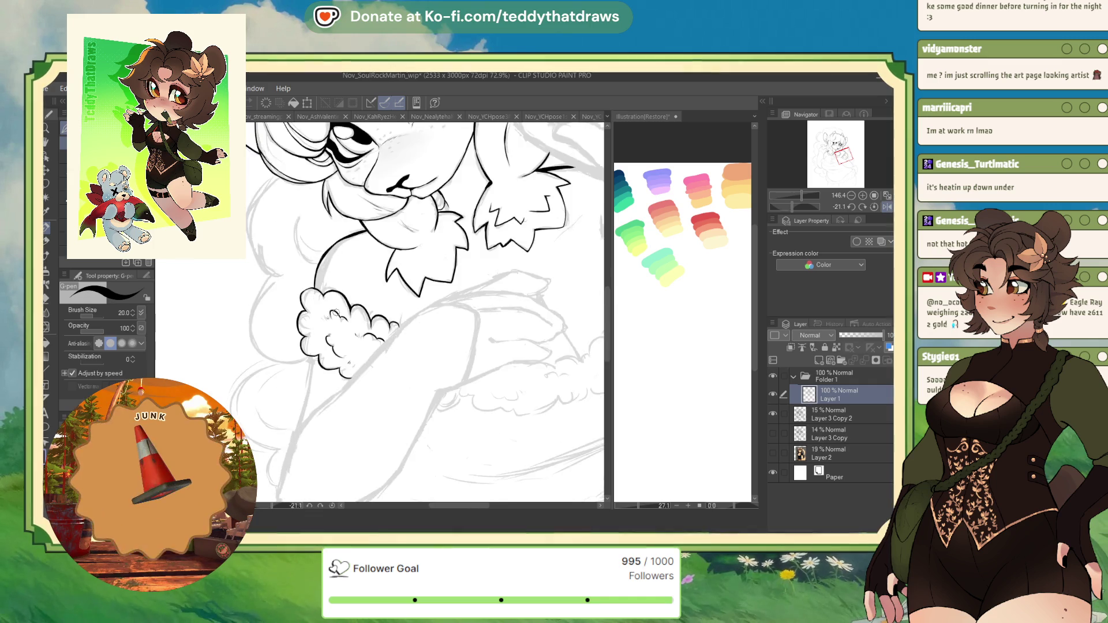
mouse_move(301, 356)
mouse_down()
mouse_move(363, 335)
mouse_move(397, 345)
mouse_up()
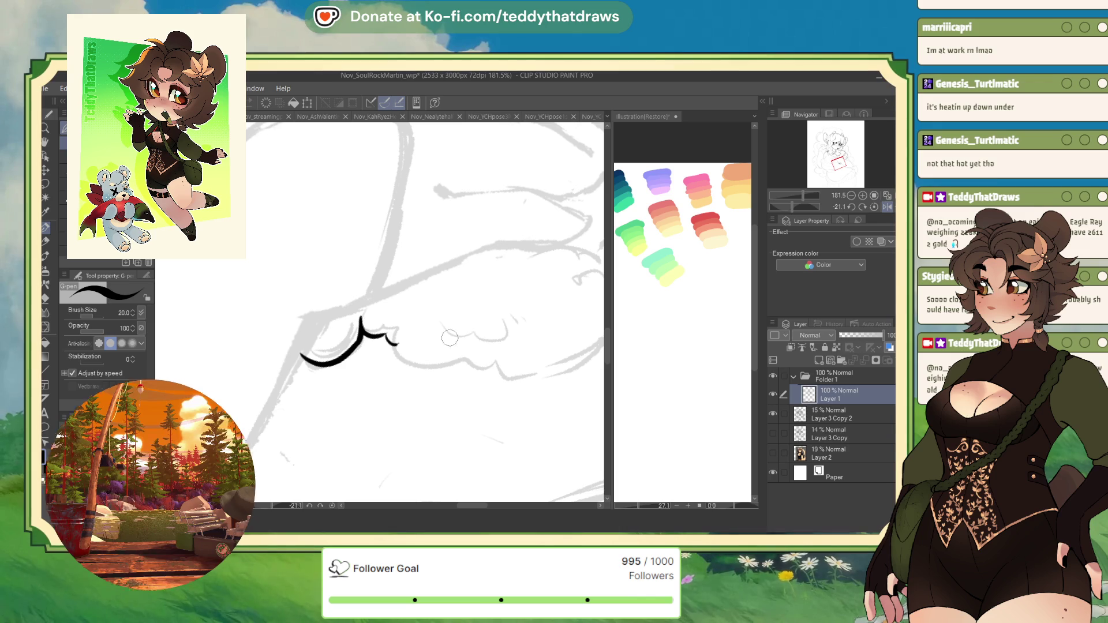
scroll(401, 359, down, 6)
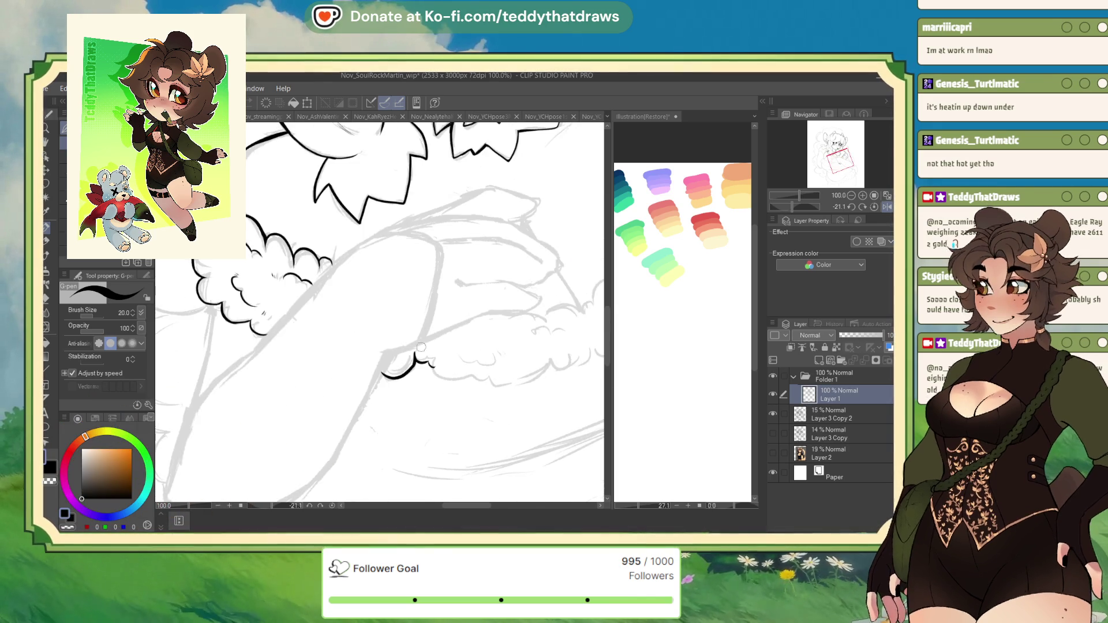
Step: Extend the lower fur patch's scalloped black edge with two more bumps
scroll(401, 359, up, 4)
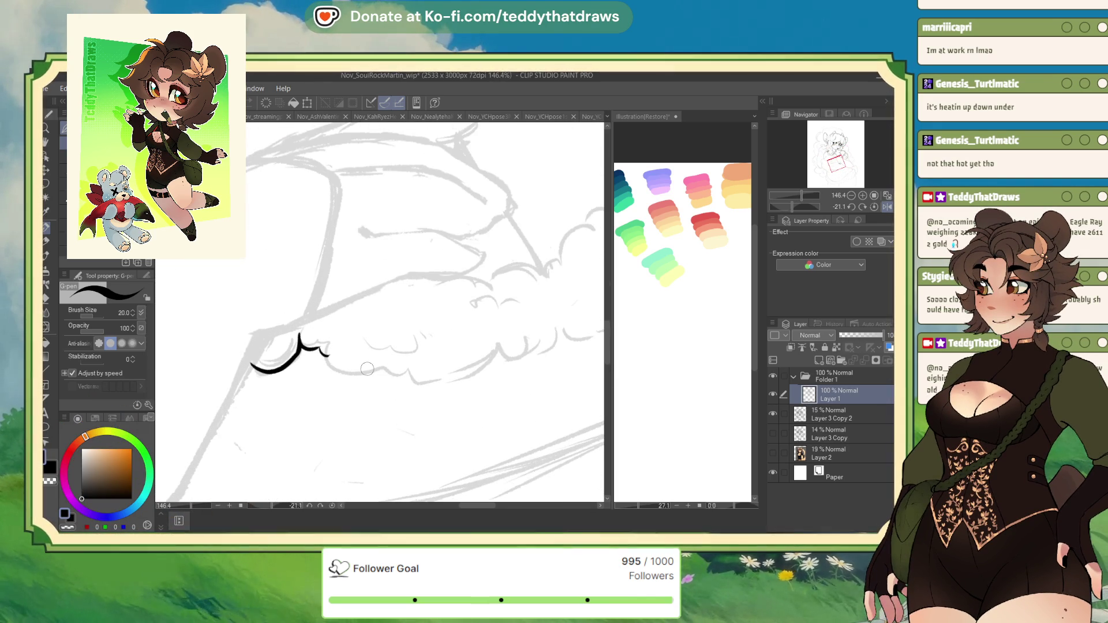
drag(330, 370, 403, 369)
key(c)
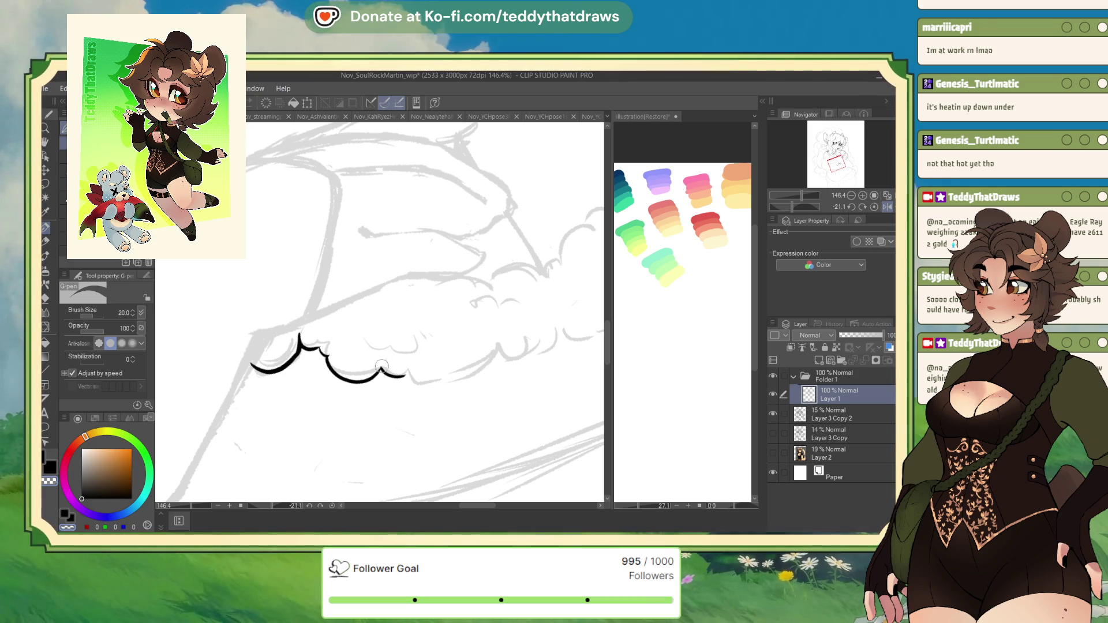
key(c)
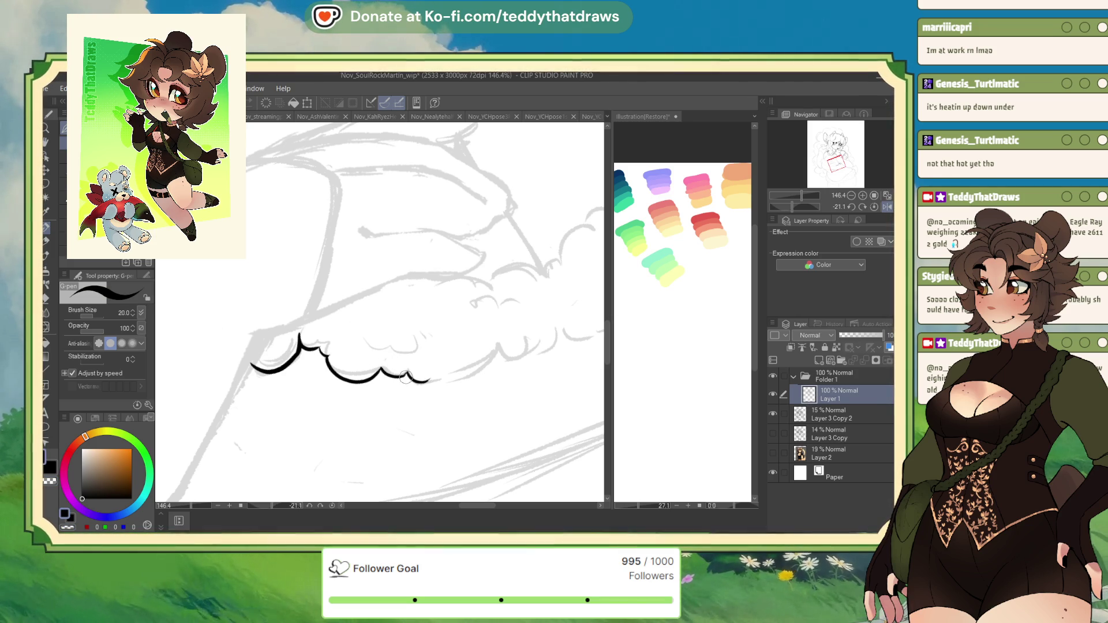
drag(427, 381, 478, 369)
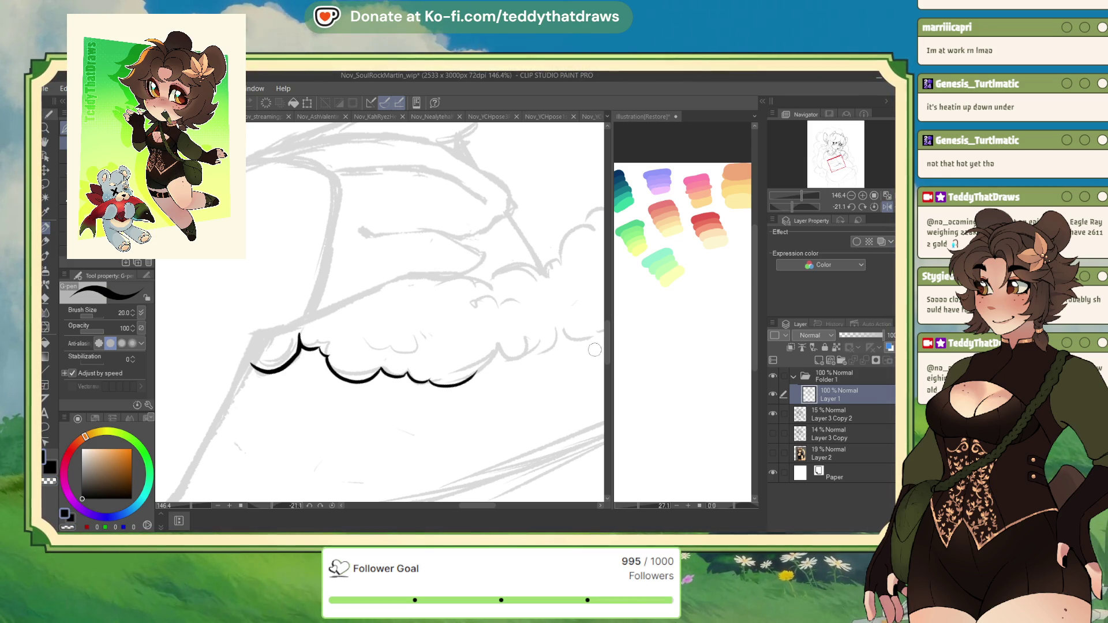
drag(792, 206, 810, 207)
scroll(286, 219, up, 2)
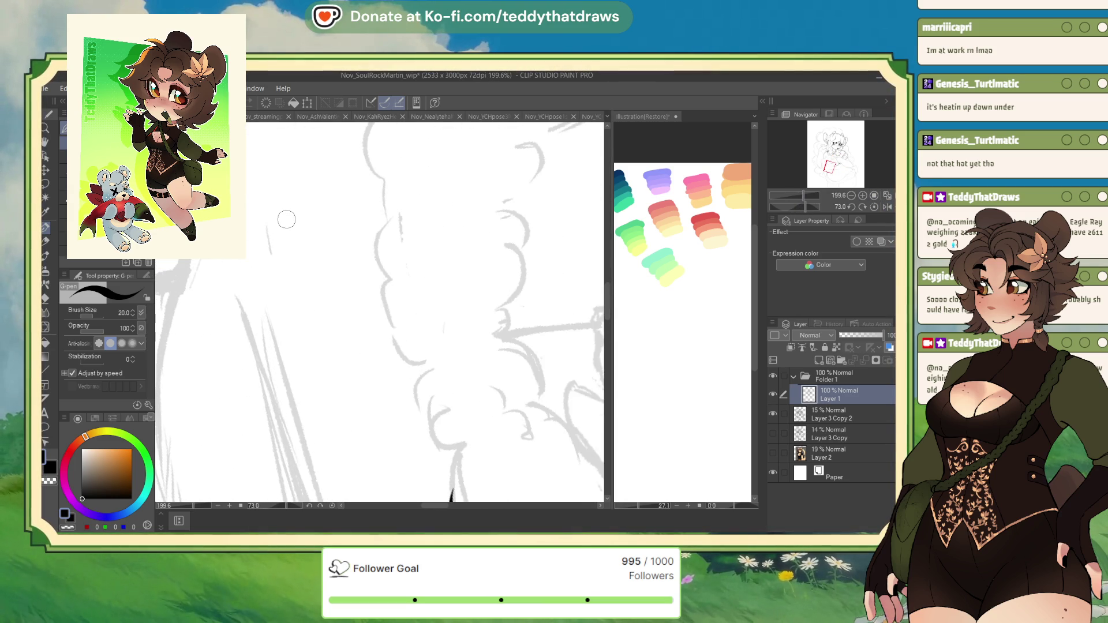
Step: Ink the fluff's left edge and several scallop arcs down to the lower outline
mouse_move(450, 484)
mouse_down()
mouse_move(574, 458)
mouse_move(494, 375)
mouse_up()
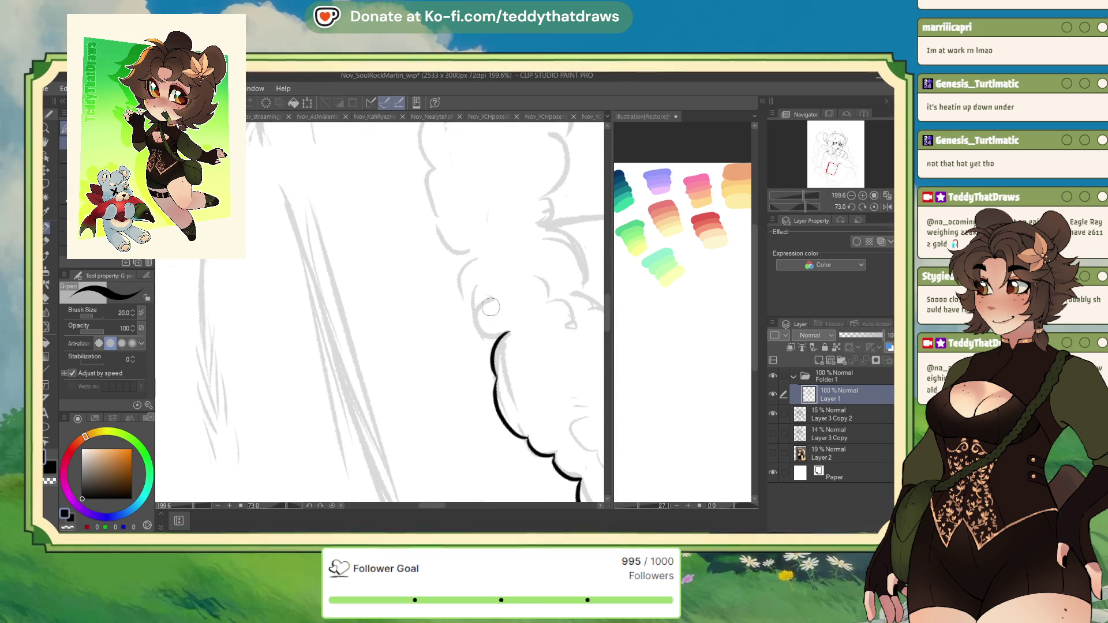
drag(475, 288, 502, 332)
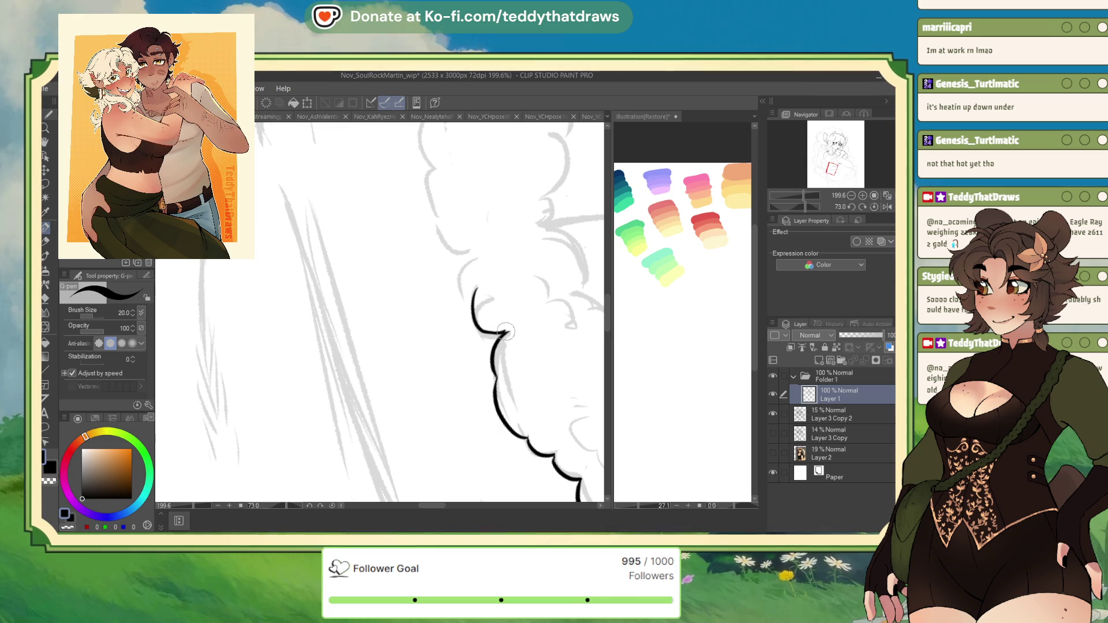
scroll(467, 293, up, 2)
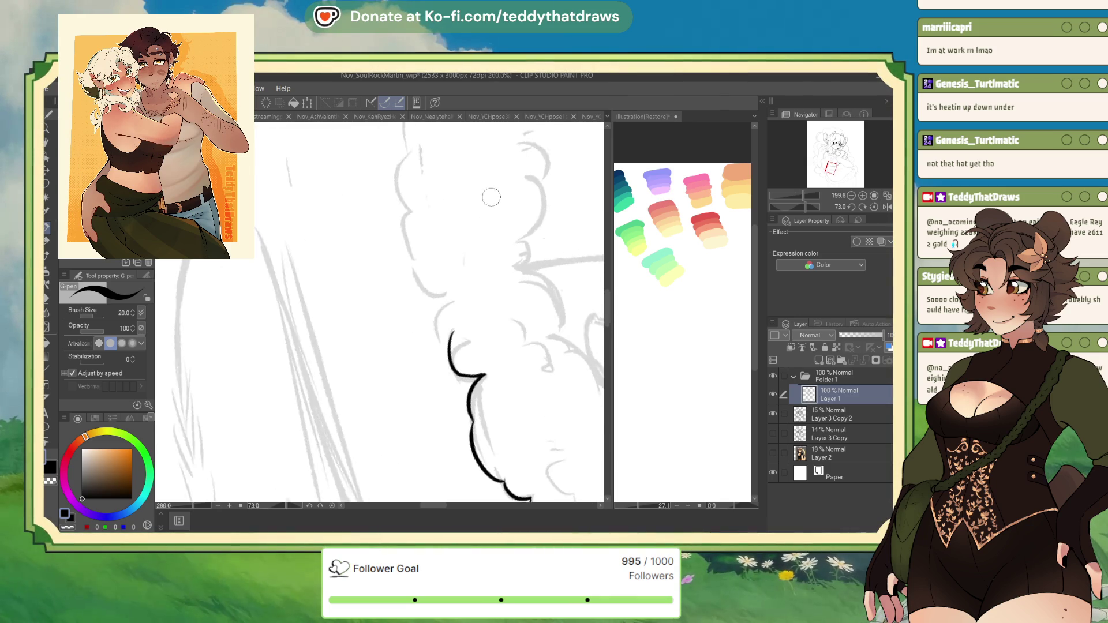
drag(428, 337, 431, 396)
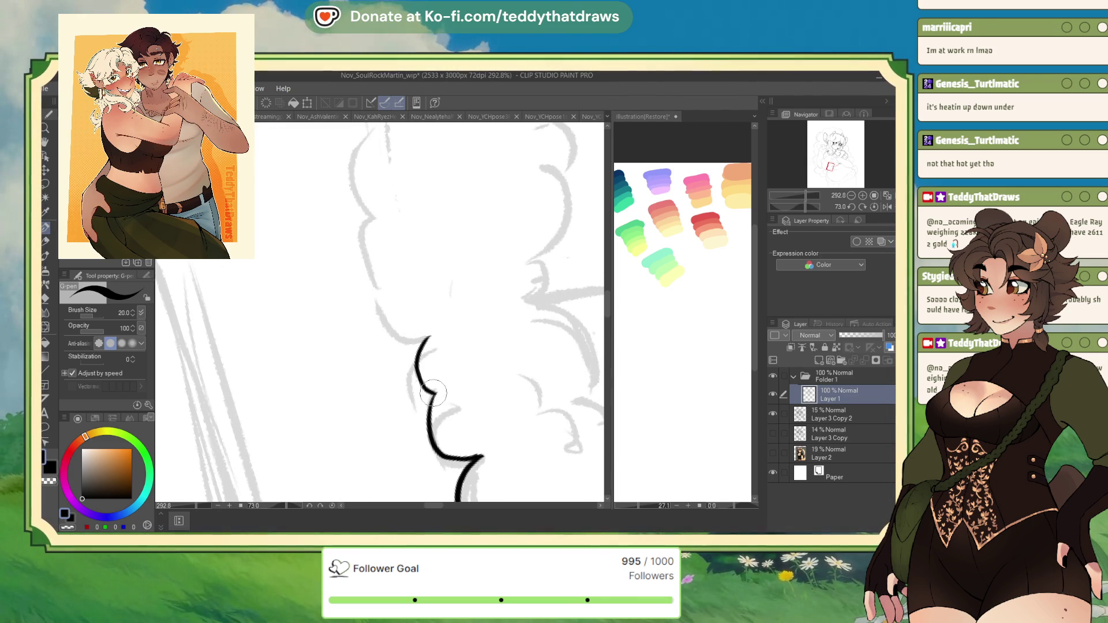
scroll(456, 354, down, 1)
mouse_move(398, 375)
mouse_down()
mouse_move(398, 397)
mouse_move(421, 422)
mouse_up()
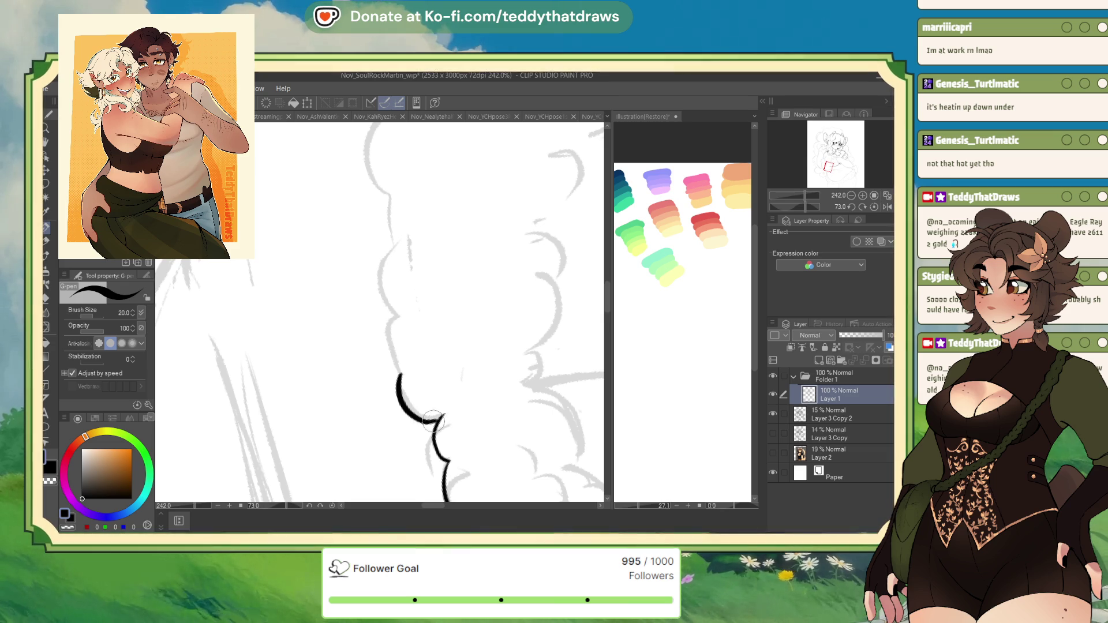
drag(399, 315, 397, 375)
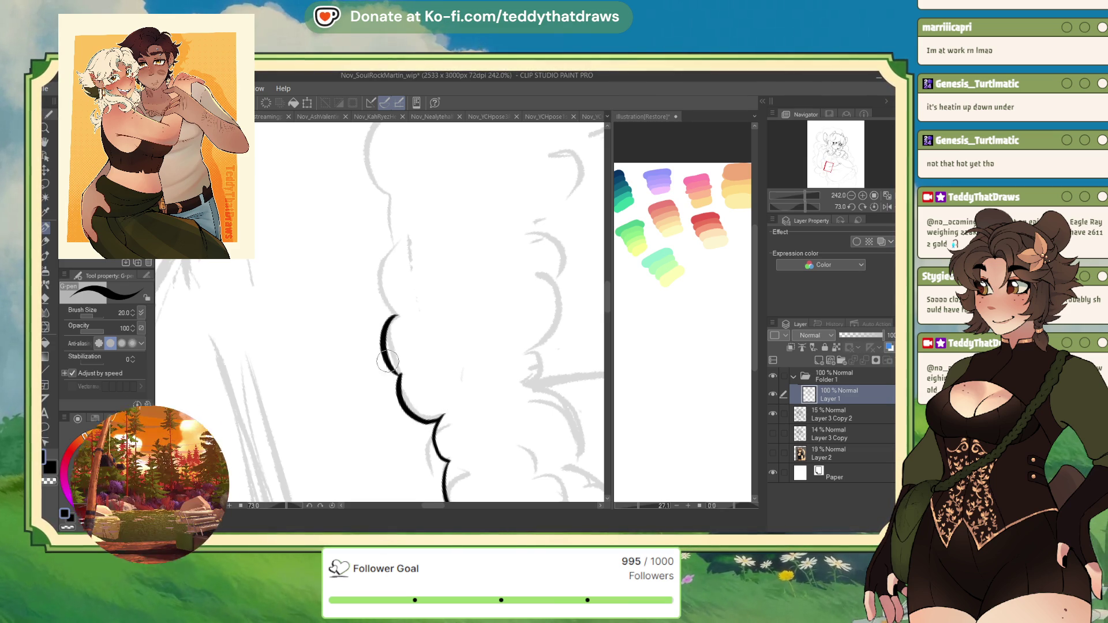
drag(400, 242, 390, 310)
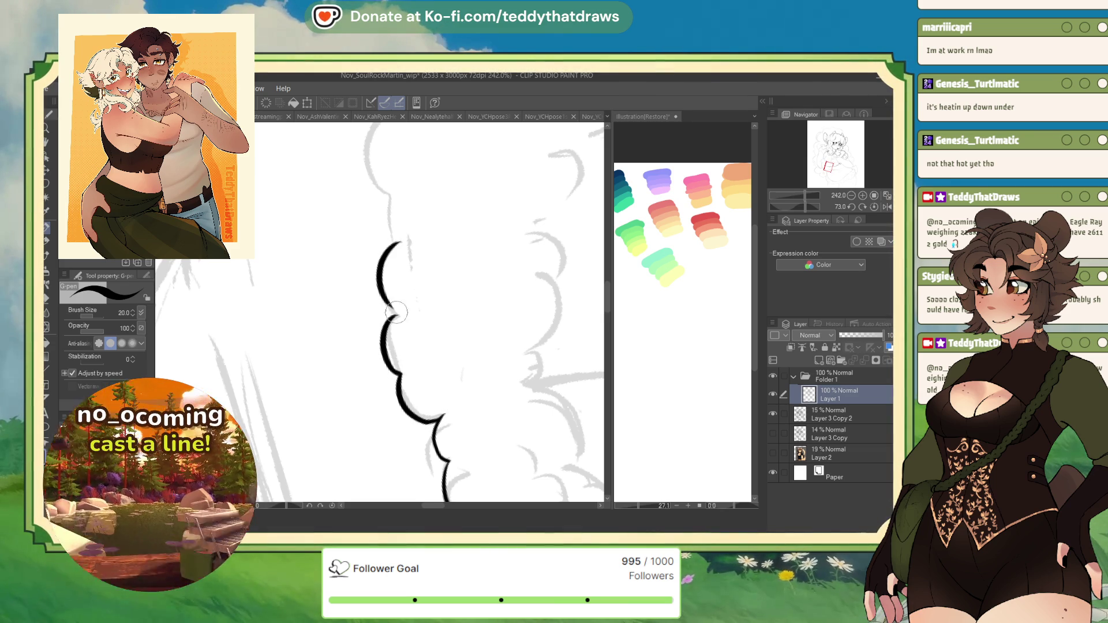
scroll(425, 295, down, 2)
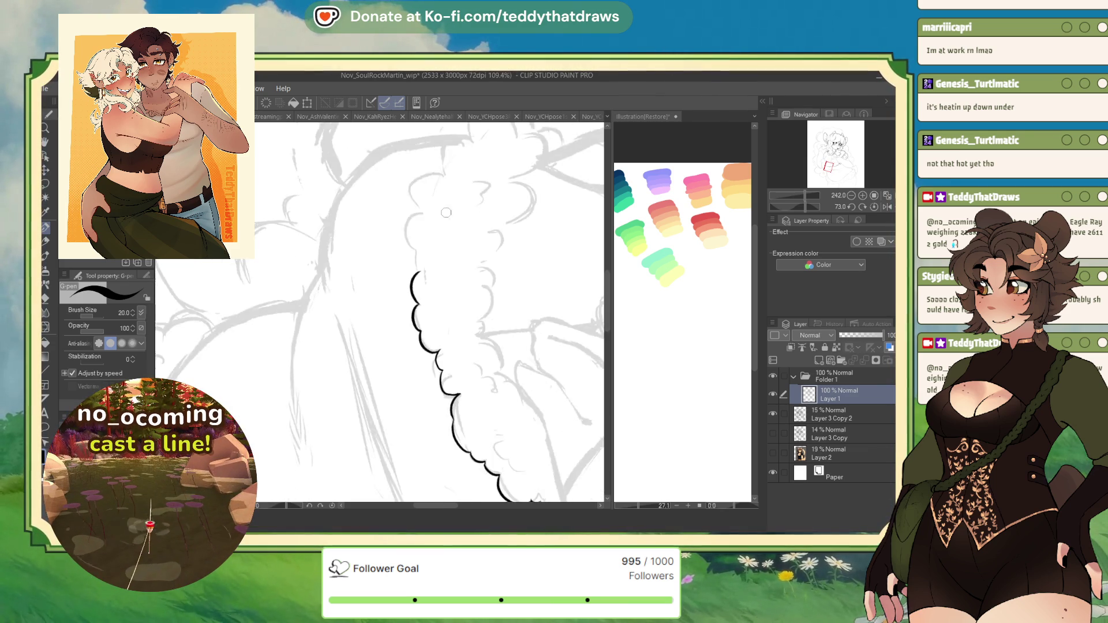
mouse_move(456, 362)
mouse_down()
mouse_move(449, 395)
mouse_move(466, 411)
mouse_up()
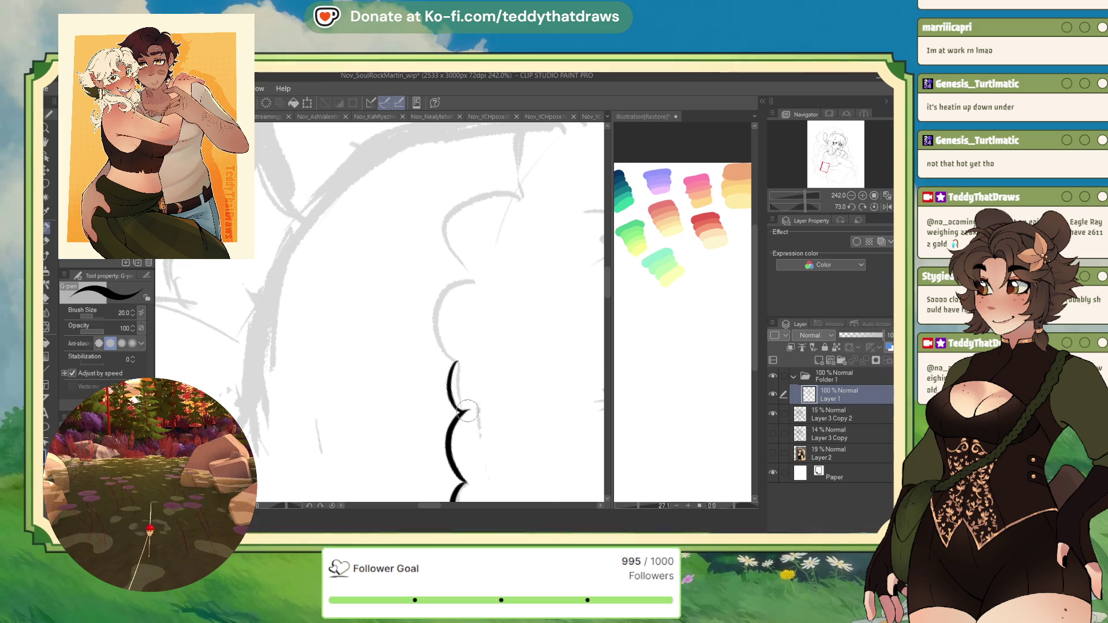
Step: Add the upper scallops and lobes, joining them to the lower curve and closing the junction
drag(471, 275, 457, 360)
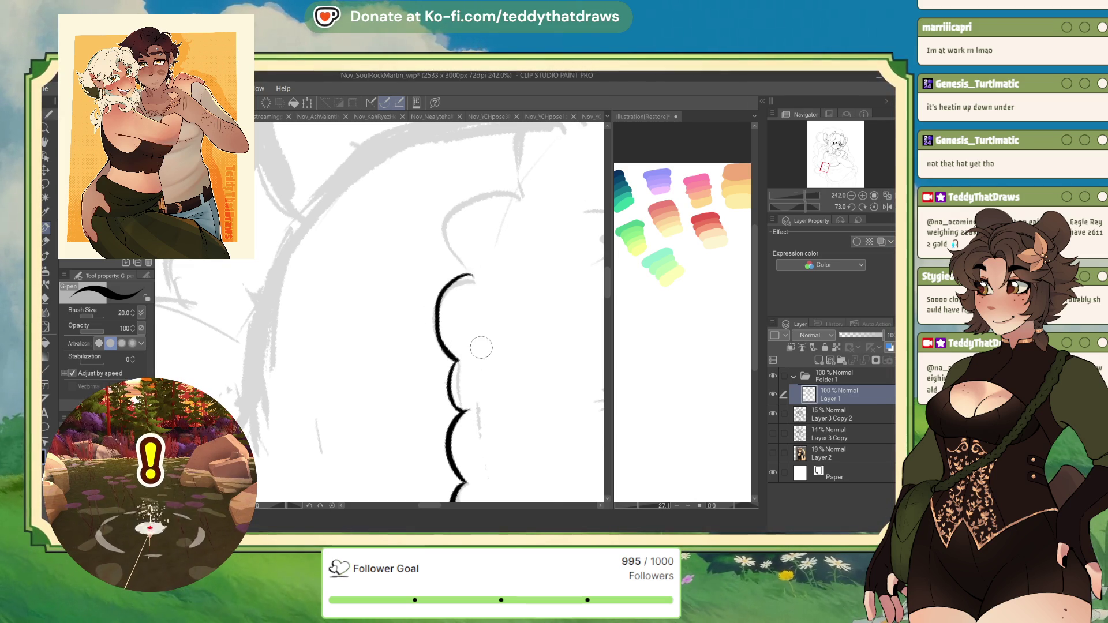
scroll(439, 251, down, 2)
drag(493, 319, 464, 362)
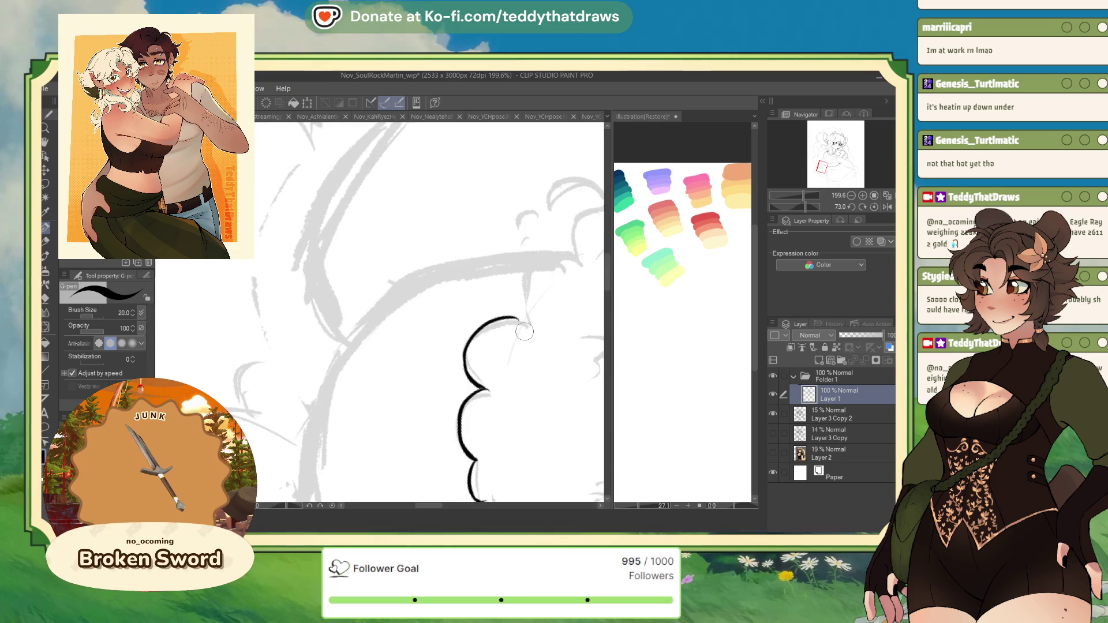
scroll(524, 331, up, 2)
drag(513, 315, 489, 378)
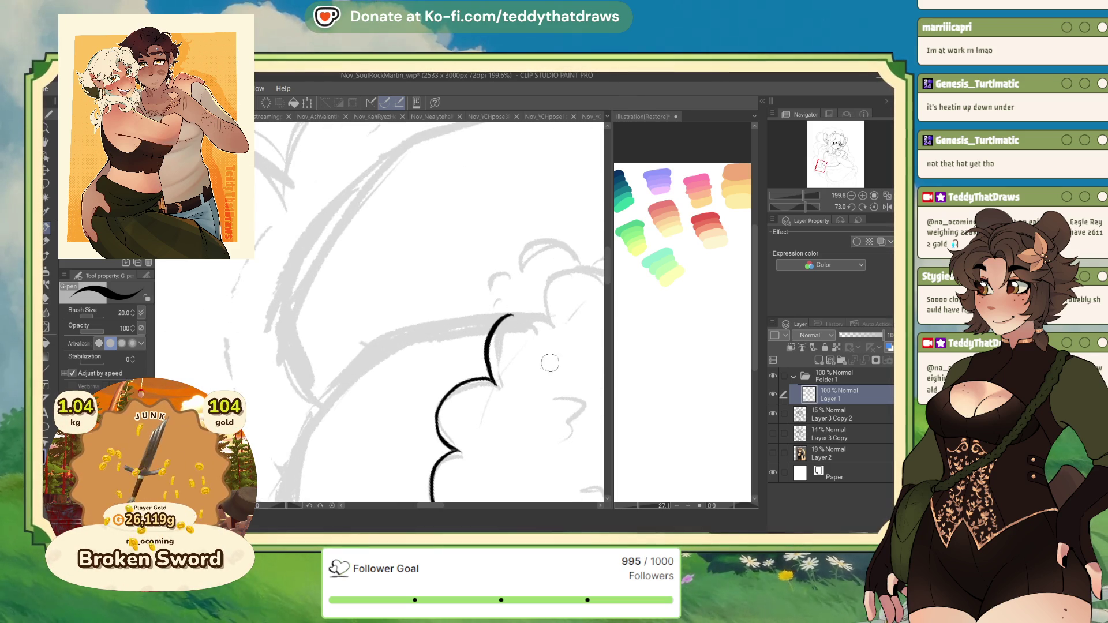
drag(804, 207, 778, 211)
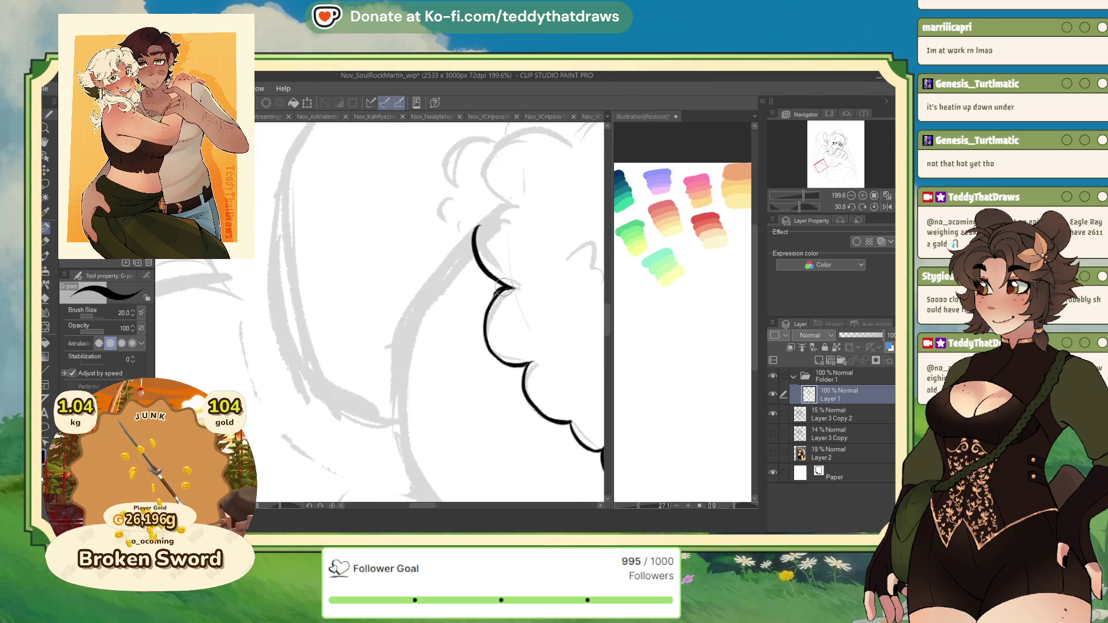
drag(496, 291, 486, 329)
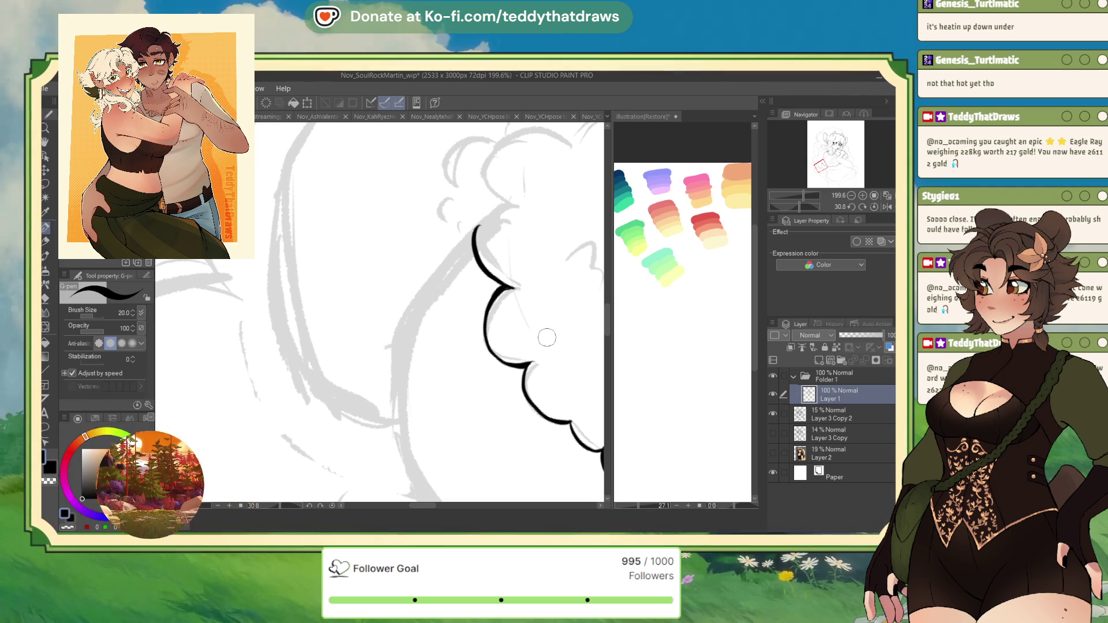
drag(567, 427, 571, 428)
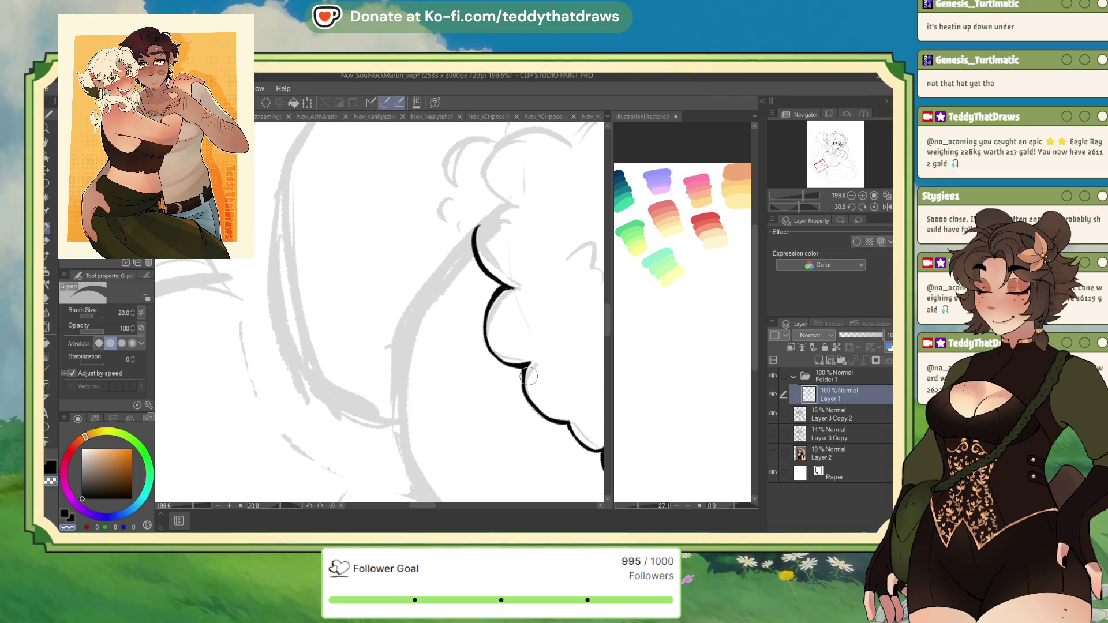
scroll(530, 275, down, 6)
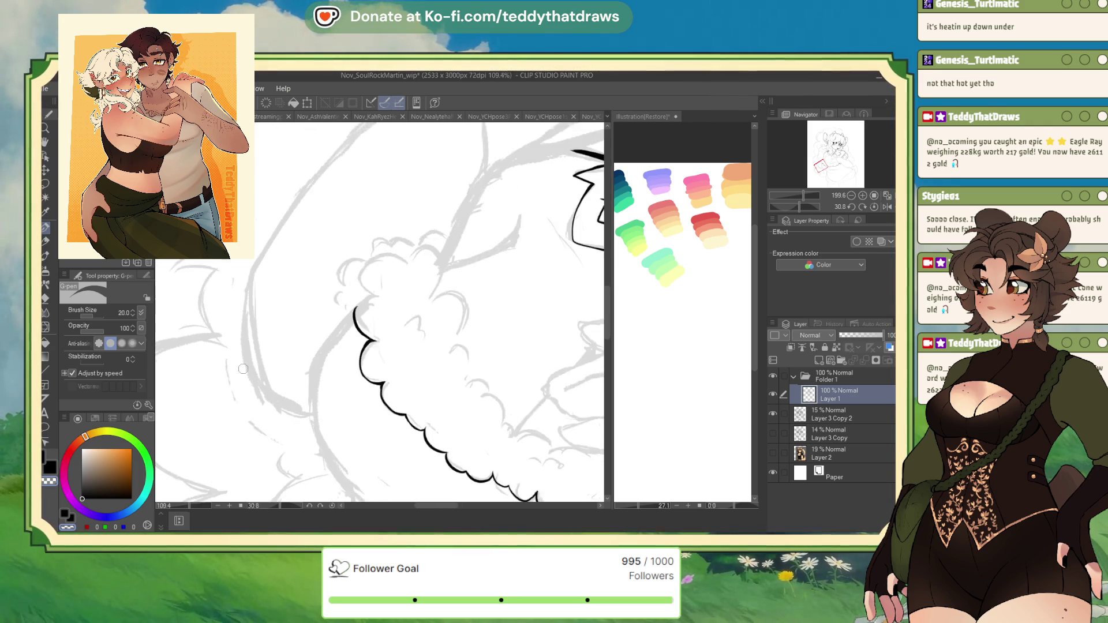
scroll(293, 333, up, 6)
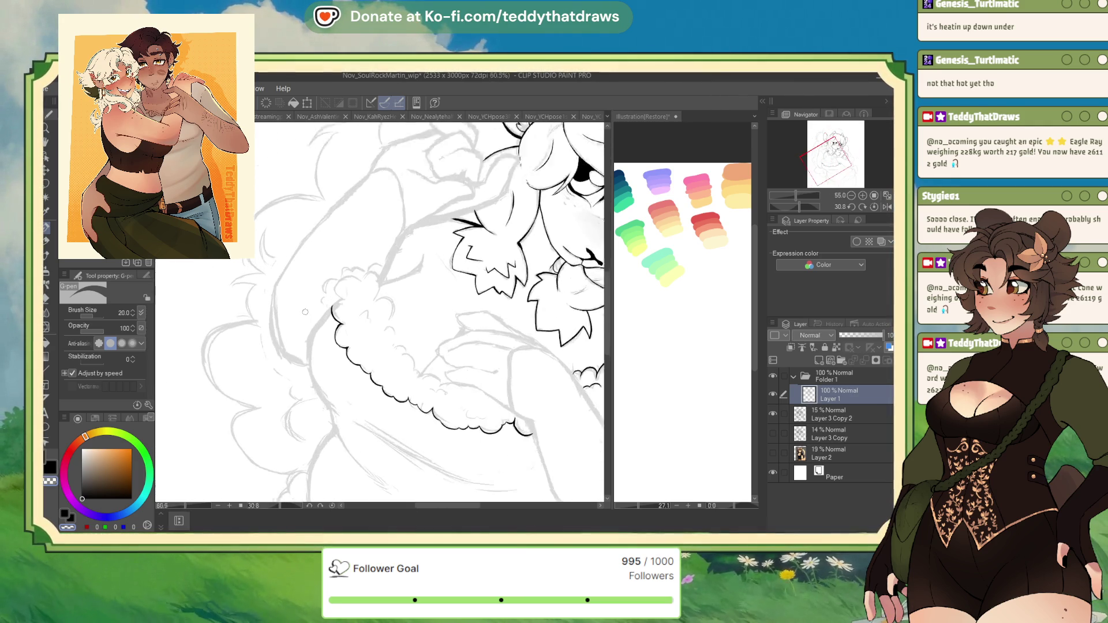
Step: Reset the colour to black and ink the left fluff arcs, redrawing the lower arc rounder
click(97, 469)
click(81, 499)
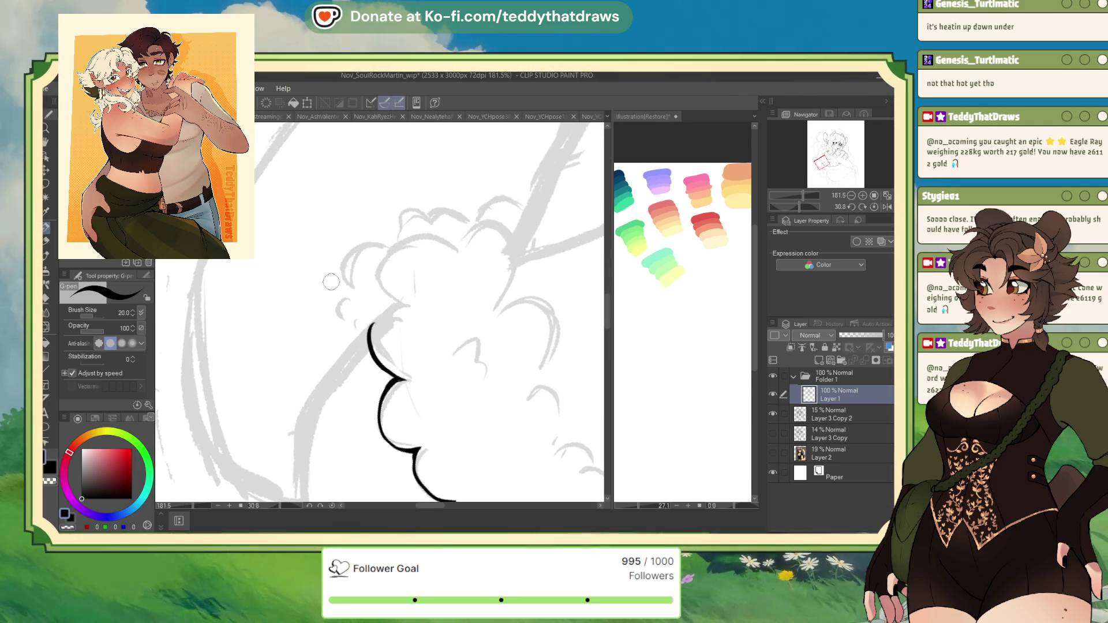
drag(346, 293, 347, 324)
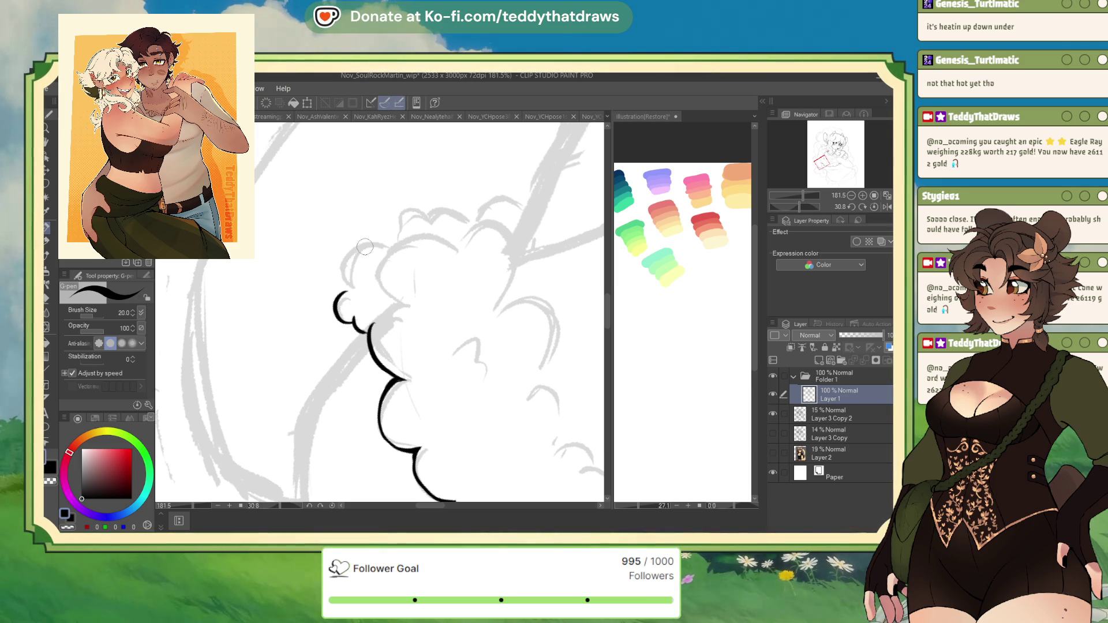
drag(388, 244, 346, 282)
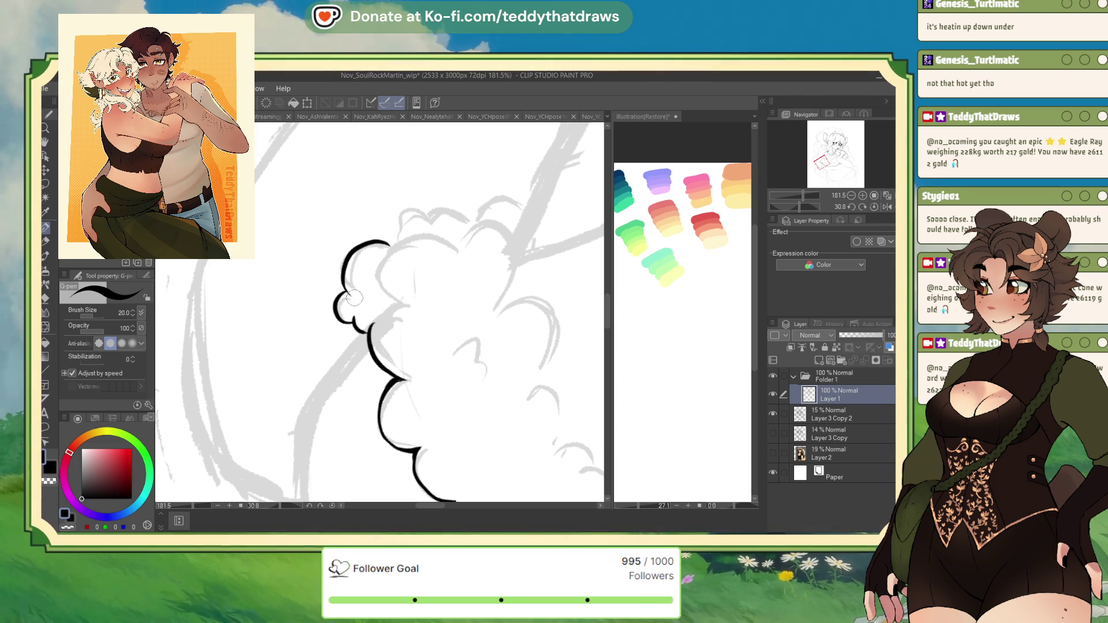
scroll(378, 302, up, 2)
mouse_move(475, 299)
mouse_down()
mouse_move(383, 307)
mouse_move(373, 361)
mouse_move(407, 380)
mouse_move(357, 416)
mouse_up()
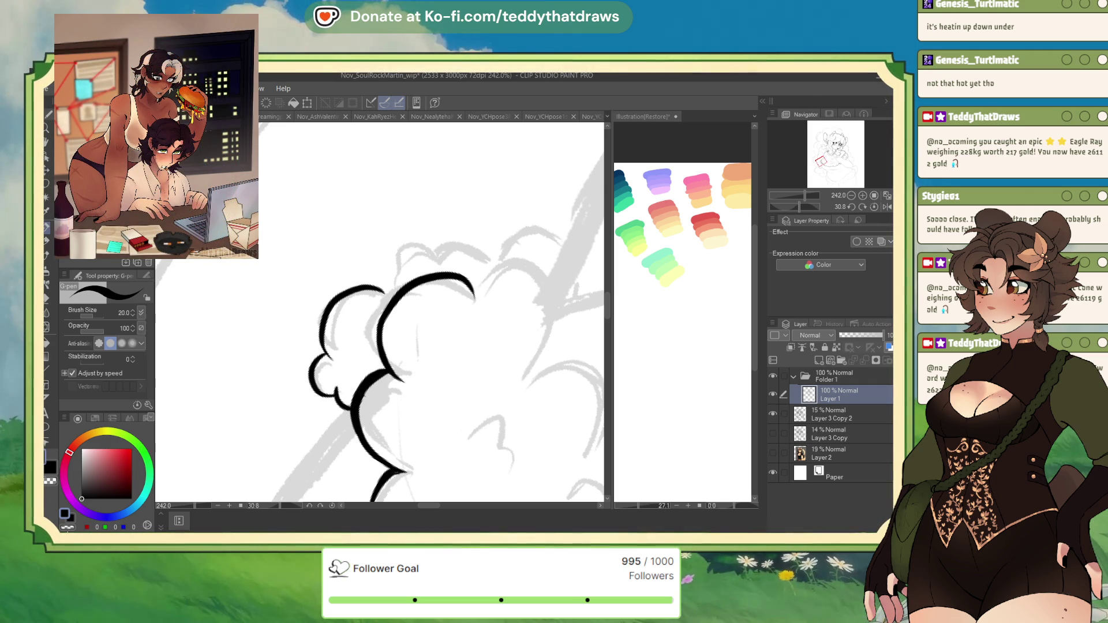
key(ctrl+z)
drag(402, 381, 375, 445)
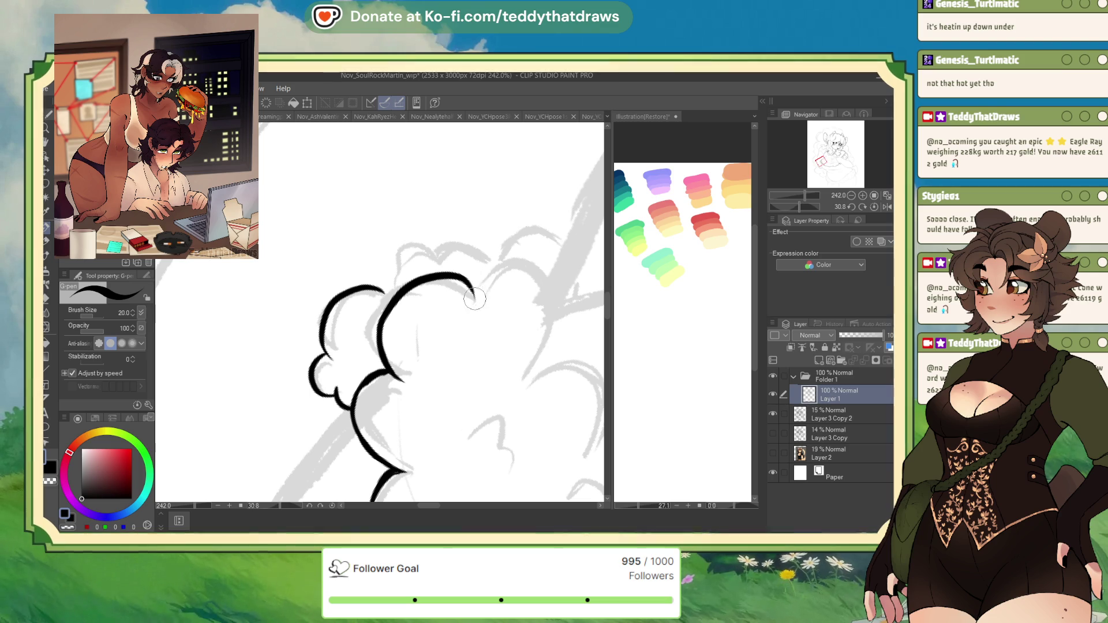
Step: Ink the top edge over the bumps and extend the inner arc downward, mirroring to check
drag(474, 297, 537, 286)
scroll(415, 230, up, 2)
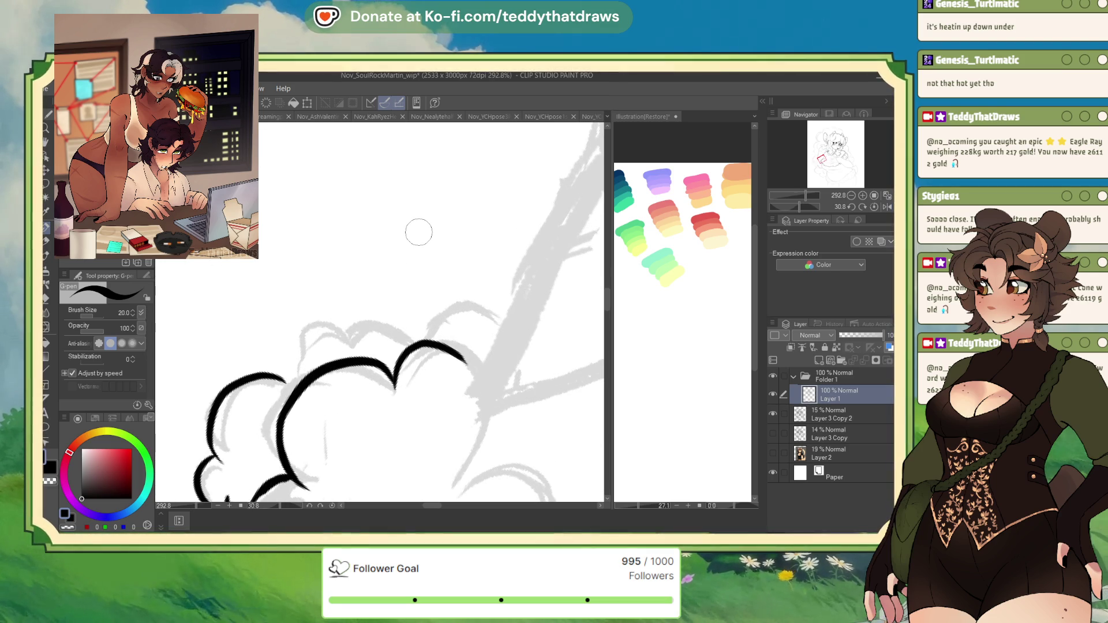
mouse_move(290, 382)
mouse_down()
mouse_move(341, 326)
mouse_move(408, 340)
mouse_move(505, 325)
mouse_move(430, 322)
mouse_move(414, 339)
mouse_up()
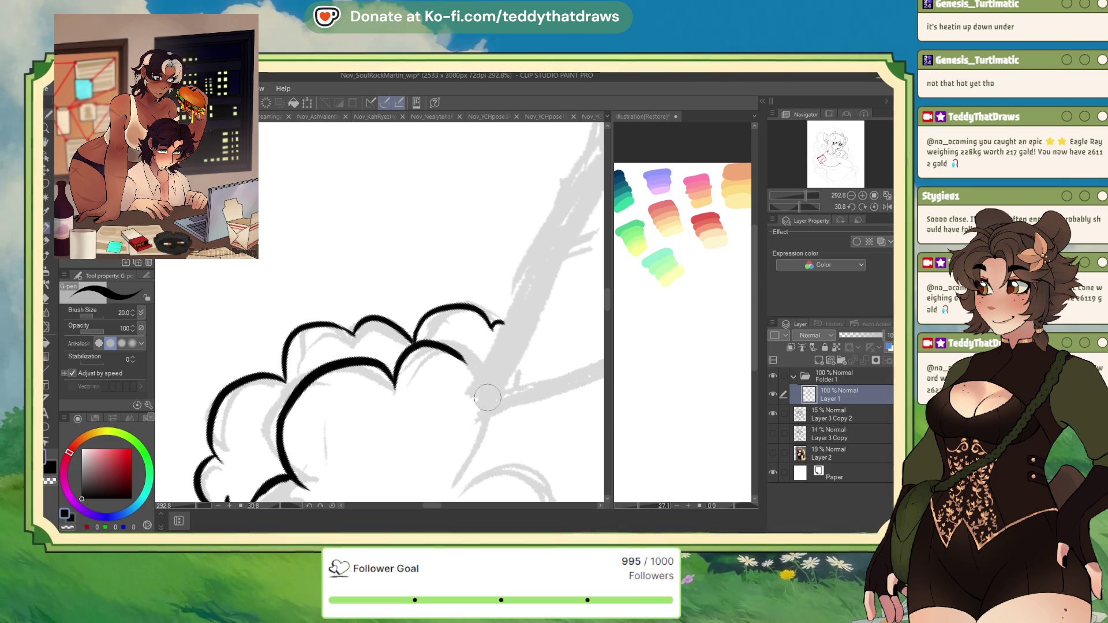
scroll(431, 361, up, 1)
drag(439, 325, 487, 404)
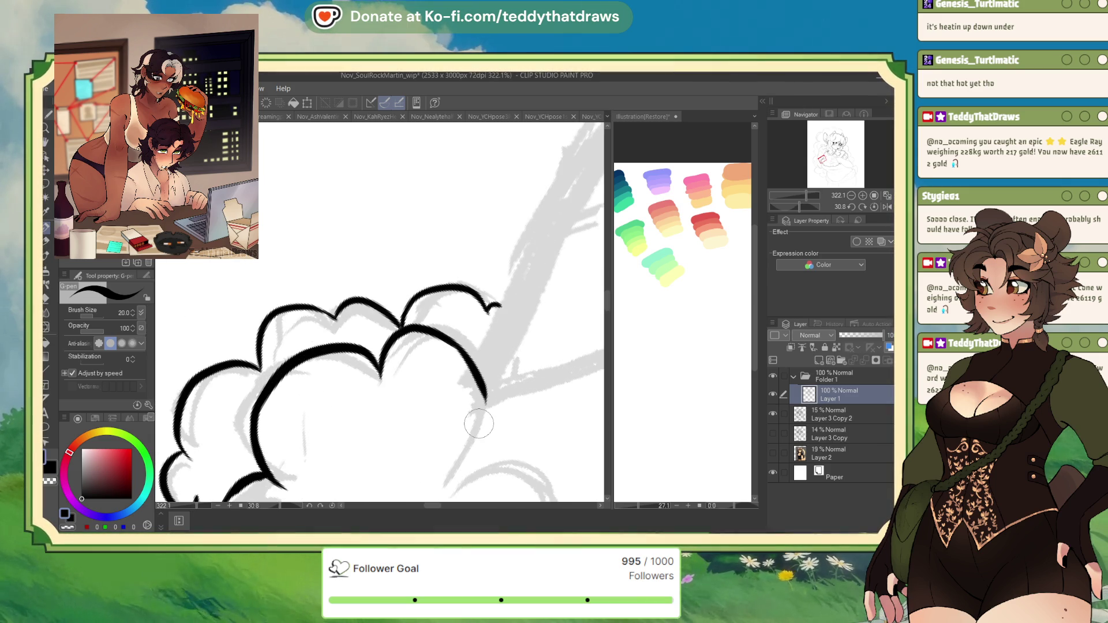
click(886, 207)
scroll(192, 401, up, 1)
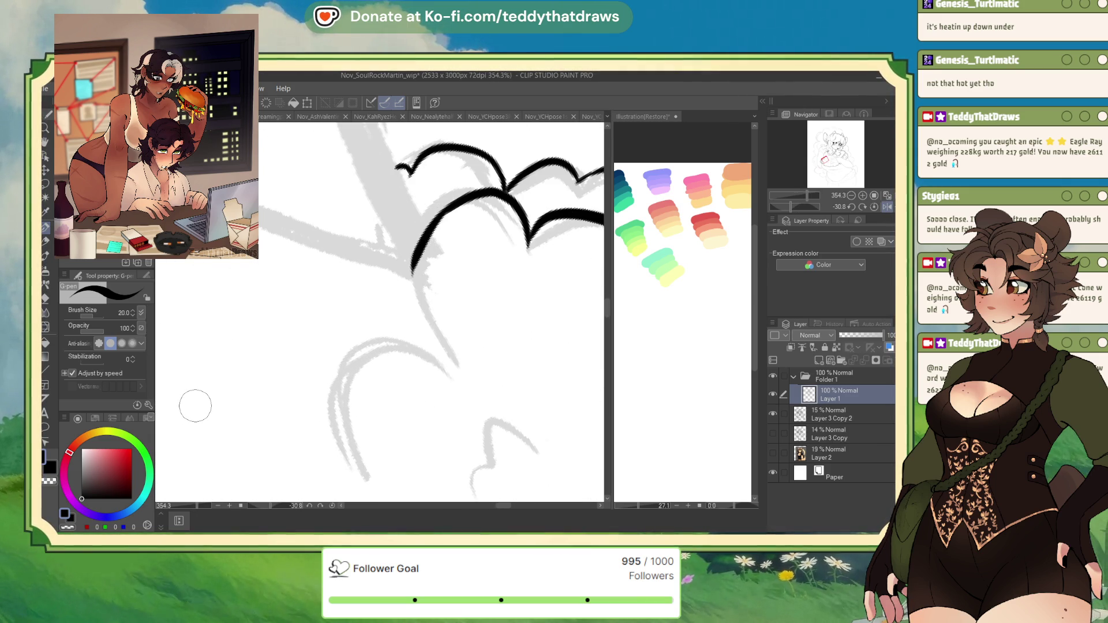
drag(422, 248, 444, 370)
scroll(505, 383, down, 6)
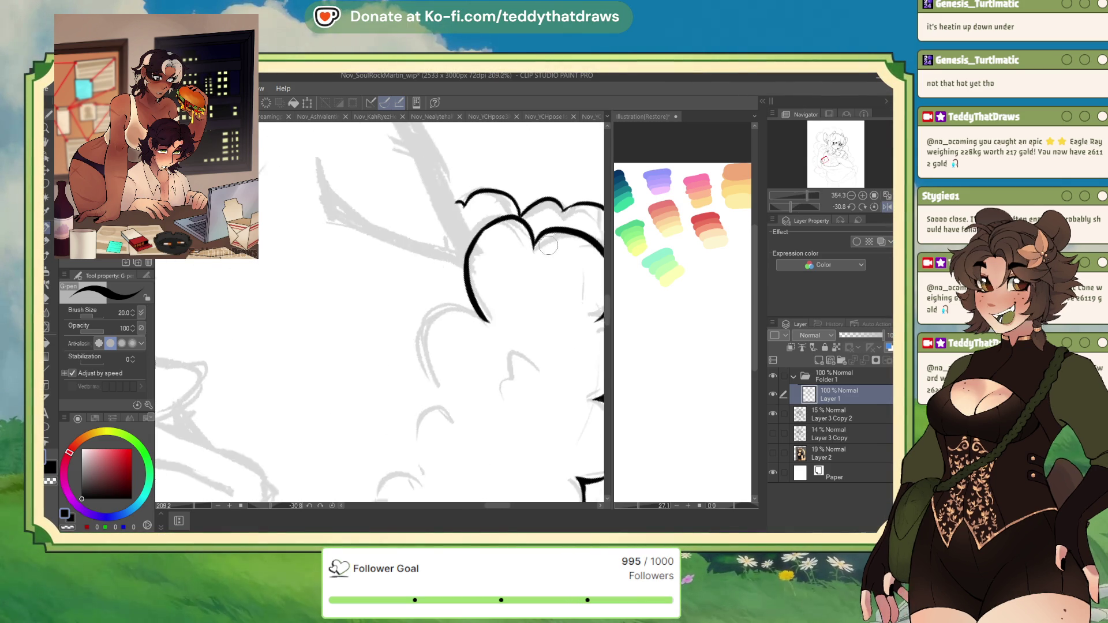
scroll(502, 284, up, 6)
Step: Continue the outline down the fur sketch with scallop strokes along its edge
mouse_move(532, 271)
mouse_down()
mouse_move(470, 286)
mouse_move(493, 353)
mouse_move(462, 384)
mouse_move(490, 413)
mouse_up()
scroll(420, 255, up, 2)
mouse_move(530, 312)
mouse_down()
mouse_move(498, 369)
mouse_move(462, 388)
mouse_move(457, 405)
mouse_up()
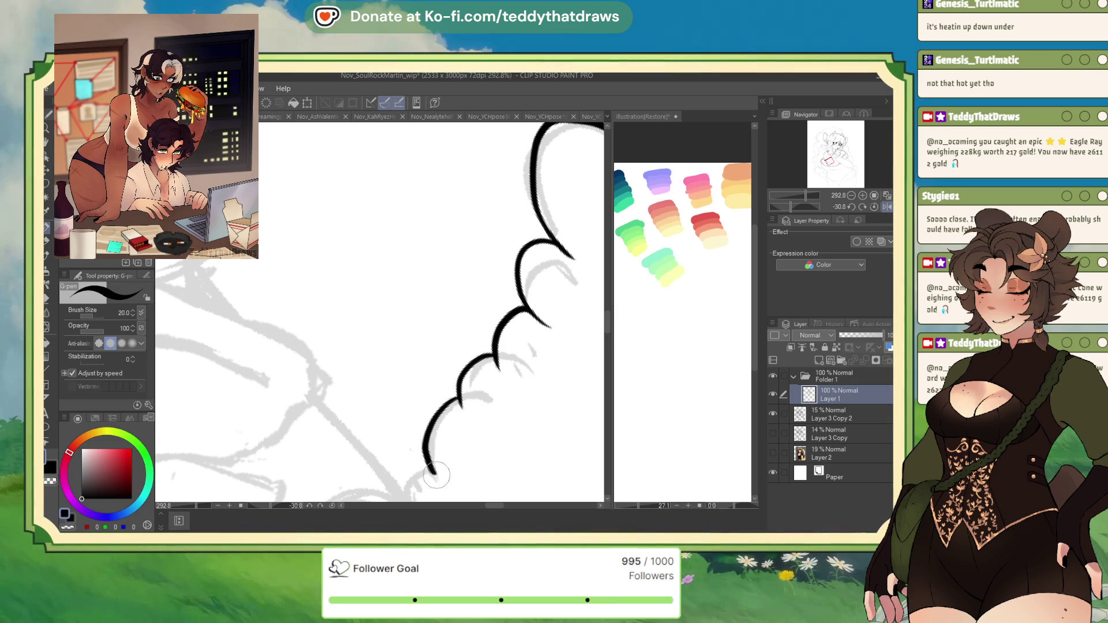
scroll(427, 264, down, 3)
scroll(426, 264, up, 2)
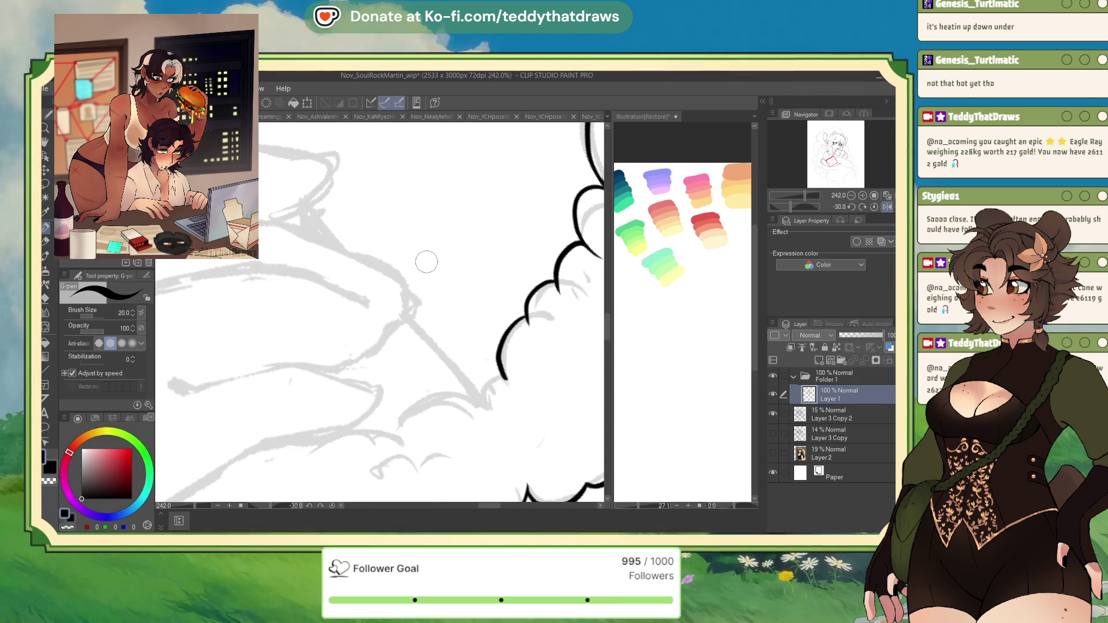
mouse_move(506, 381)
mouse_down()
mouse_move(399, 447)
mouse_move(349, 427)
mouse_up()
scroll(345, 483, down, 1)
drag(344, 483, 456, 233)
Step: Draw inner fluff detail arcs and a scallop along the lower fur edge
key(c)
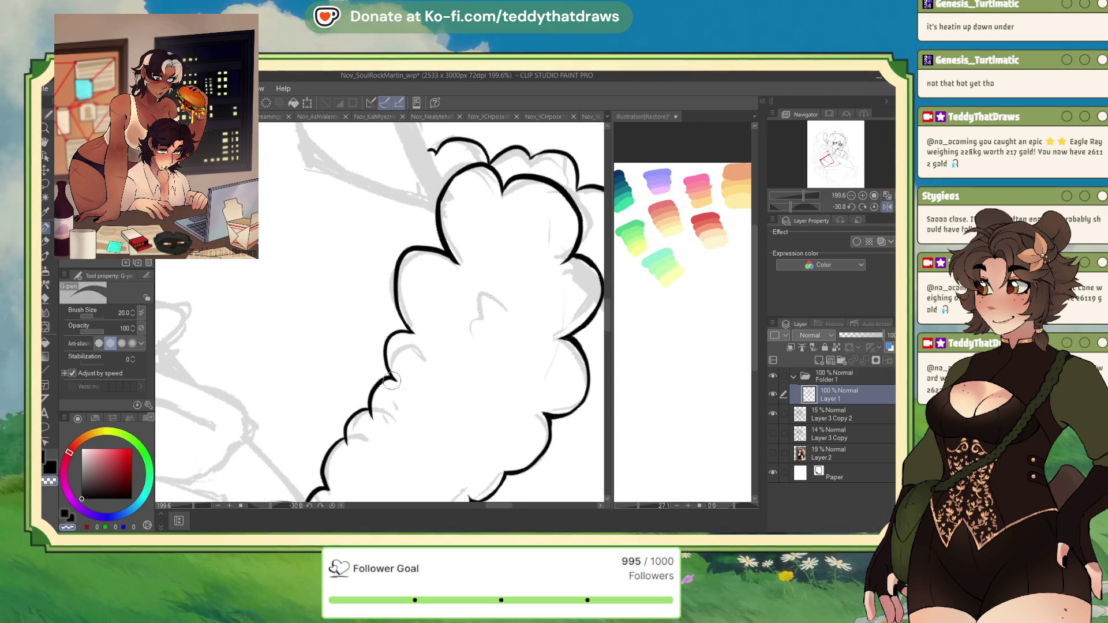
key(c)
mouse_move(472, 319)
mouse_down()
mouse_move(475, 340)
mouse_move(515, 311)
mouse_move(507, 299)
mouse_move(396, 311)
mouse_up()
drag(376, 362, 437, 342)
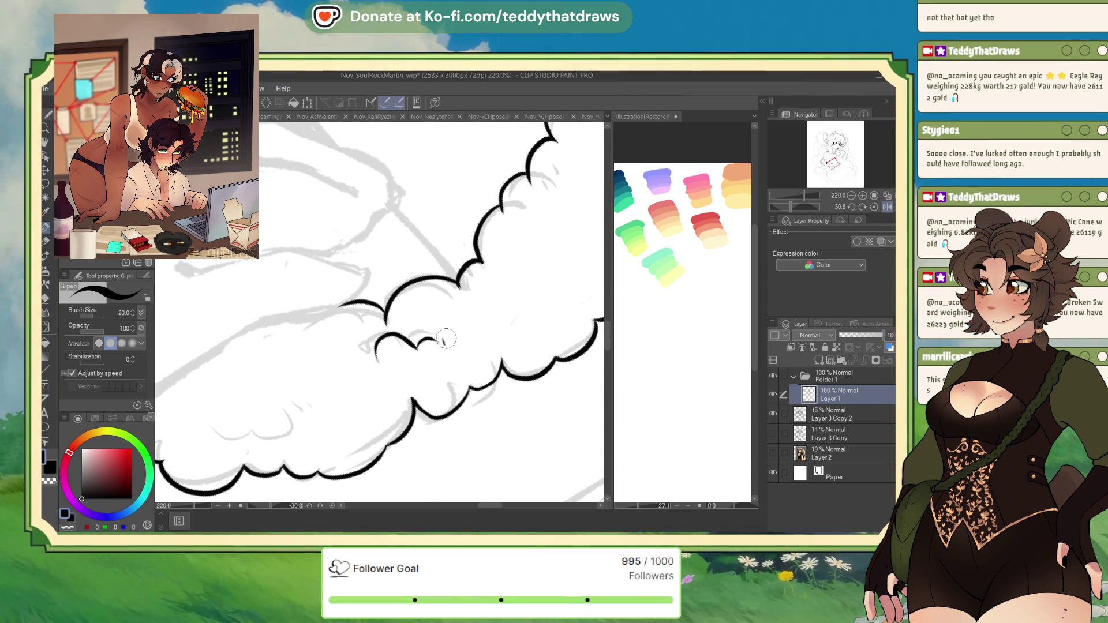
mouse_move(211, 408)
mouse_down()
mouse_move(267, 441)
mouse_move(294, 396)
mouse_up()
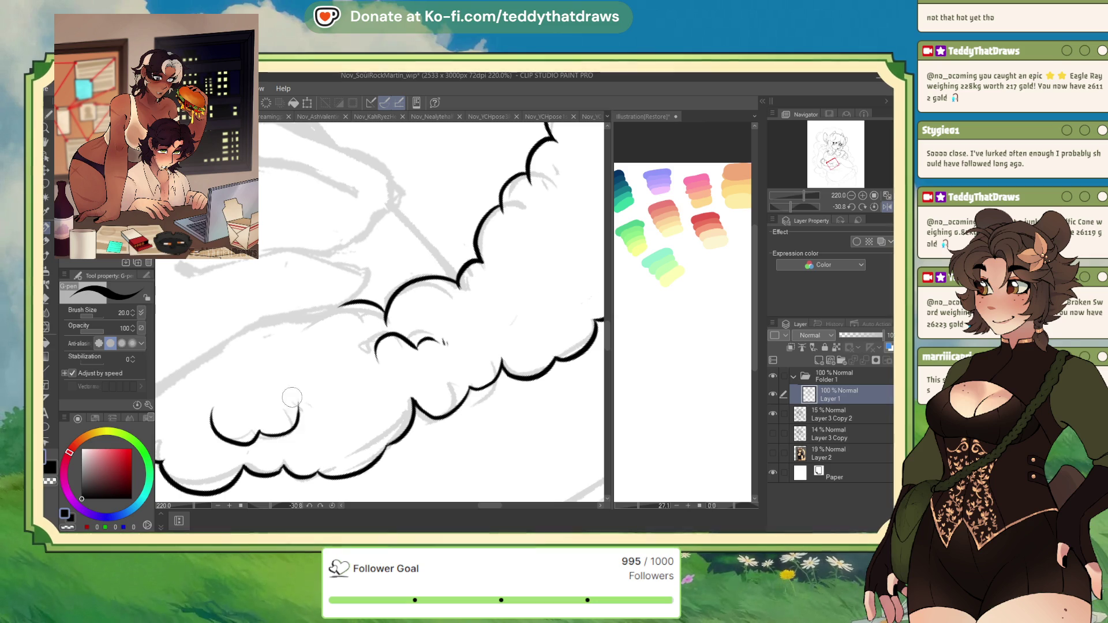
scroll(205, 400, down, 10)
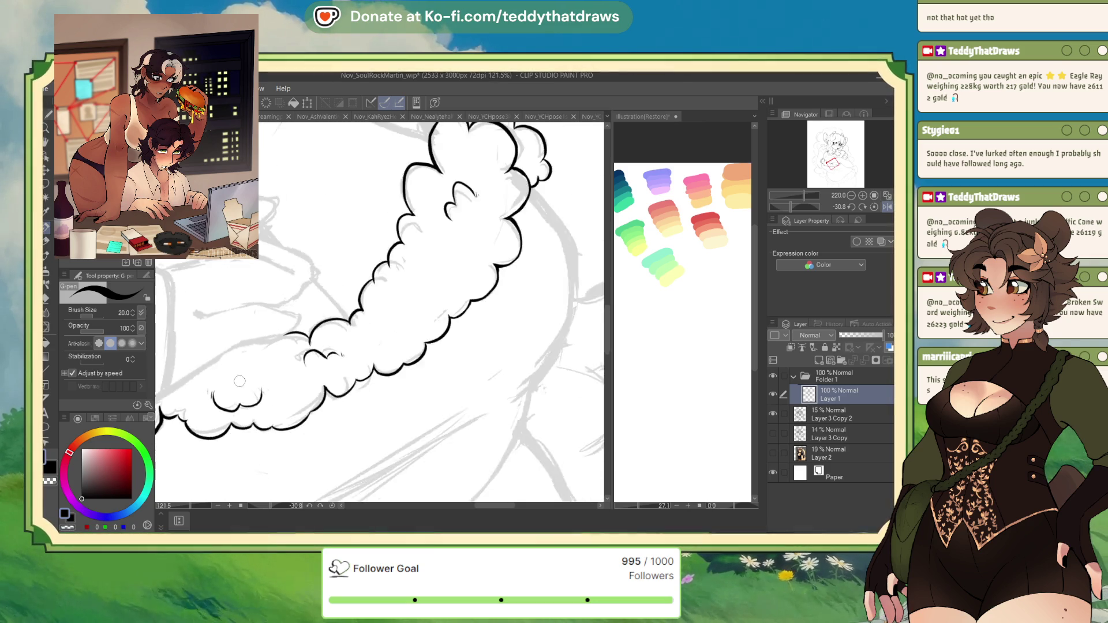
Step: Add a short black G-pen stroke beside the jagged arm fur
scroll(295, 317, down, 3)
scroll(467, 283, up, 6)
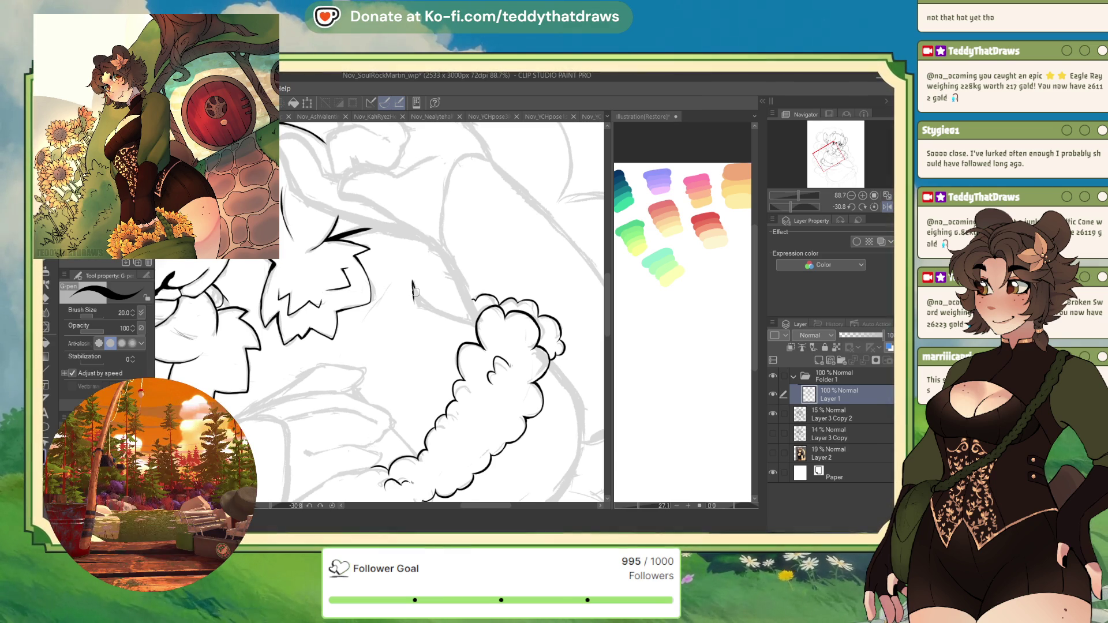
drag(413, 301, 427, 307)
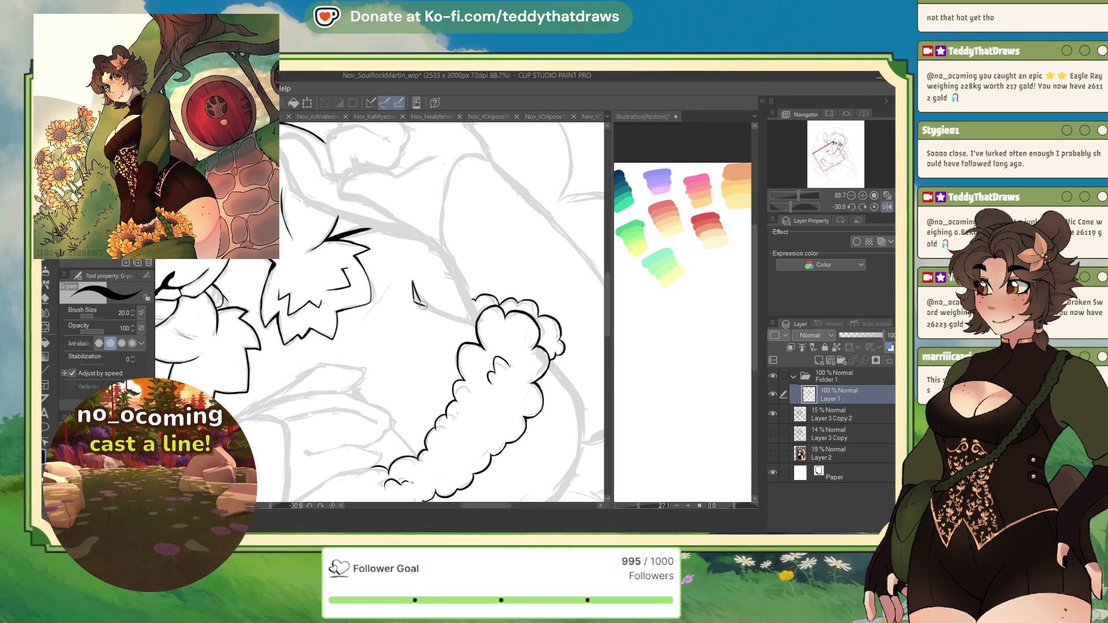
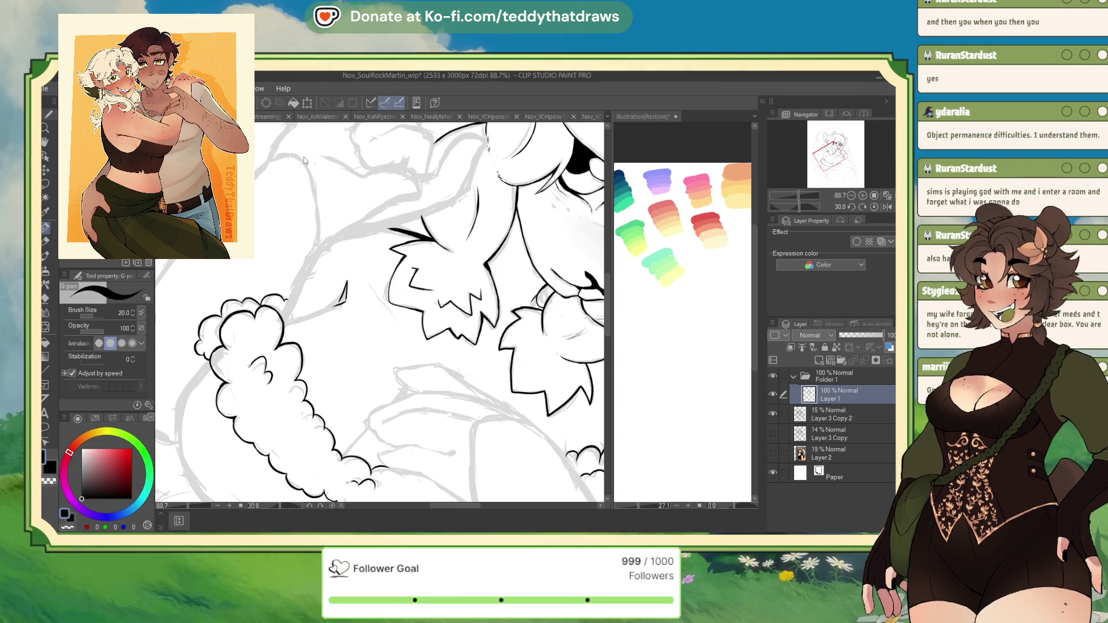
Step: Switch to the streamingpanel_wip sketch document
click(268, 117)
scroll(419, 330, down, 2)
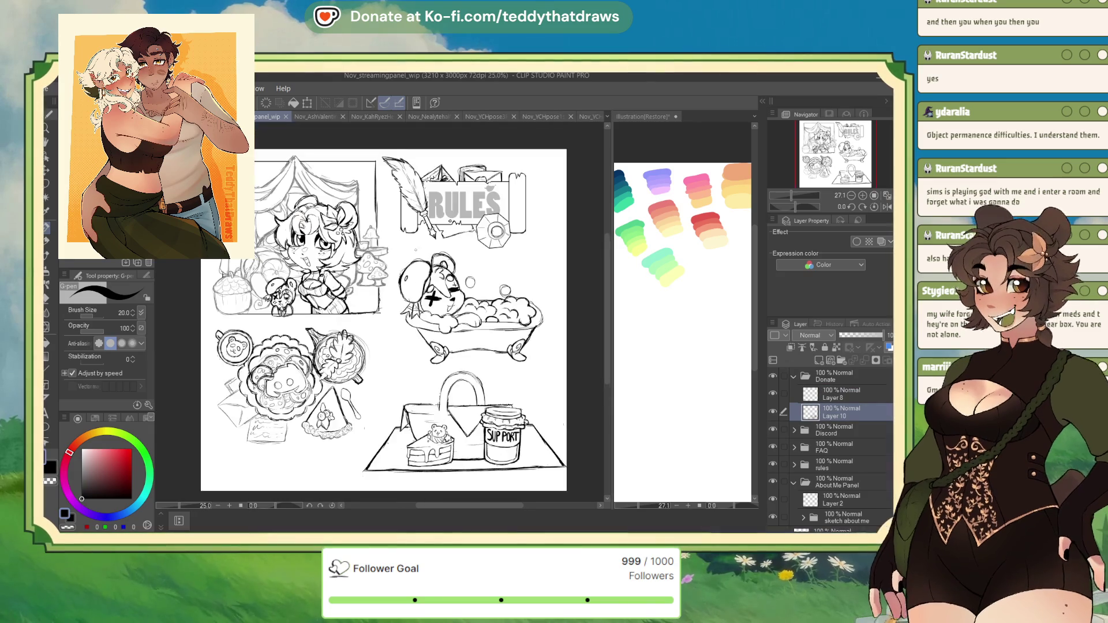
scroll(419, 330, up, 4)
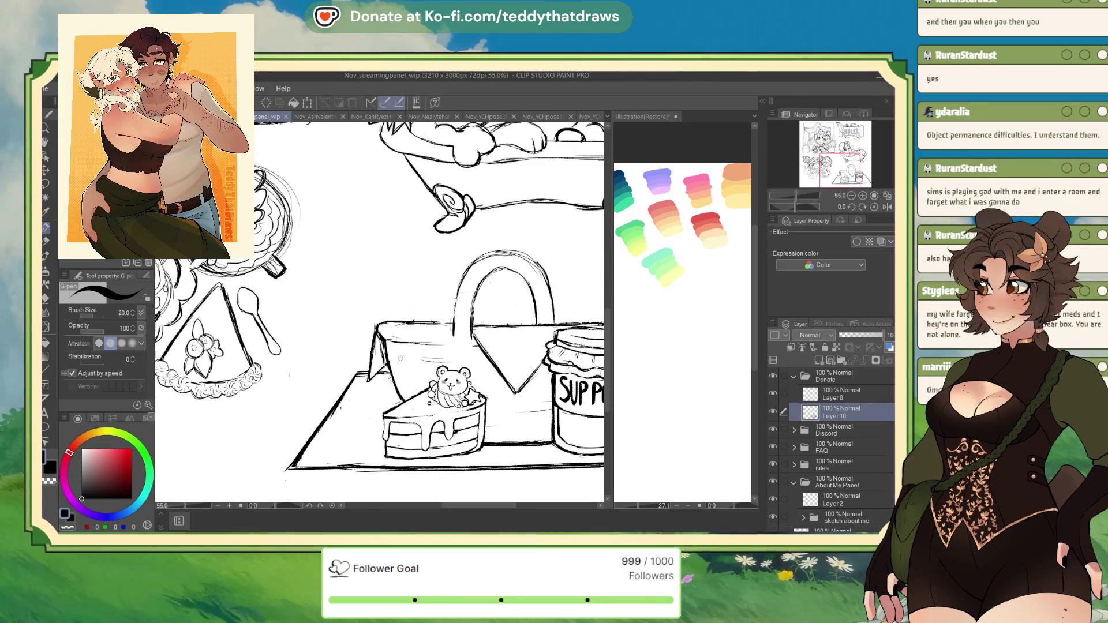
scroll(280, 392, down, 1)
Step: Make Layer 8 the working layer and zoom in on the picnic basket sketch
click(842, 394)
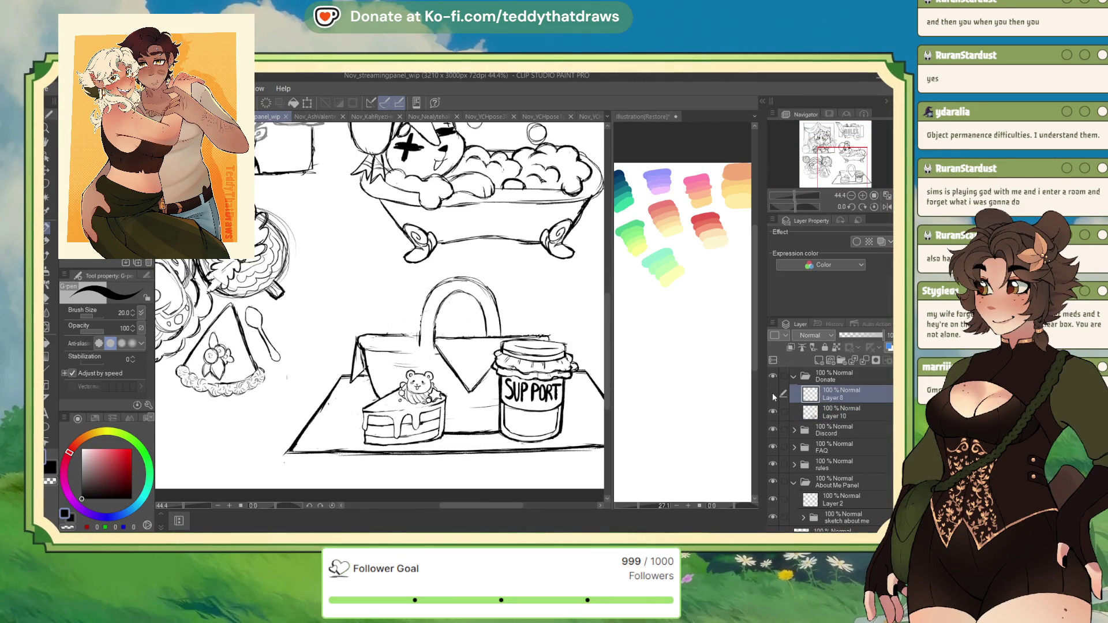
scroll(312, 383, down, 3)
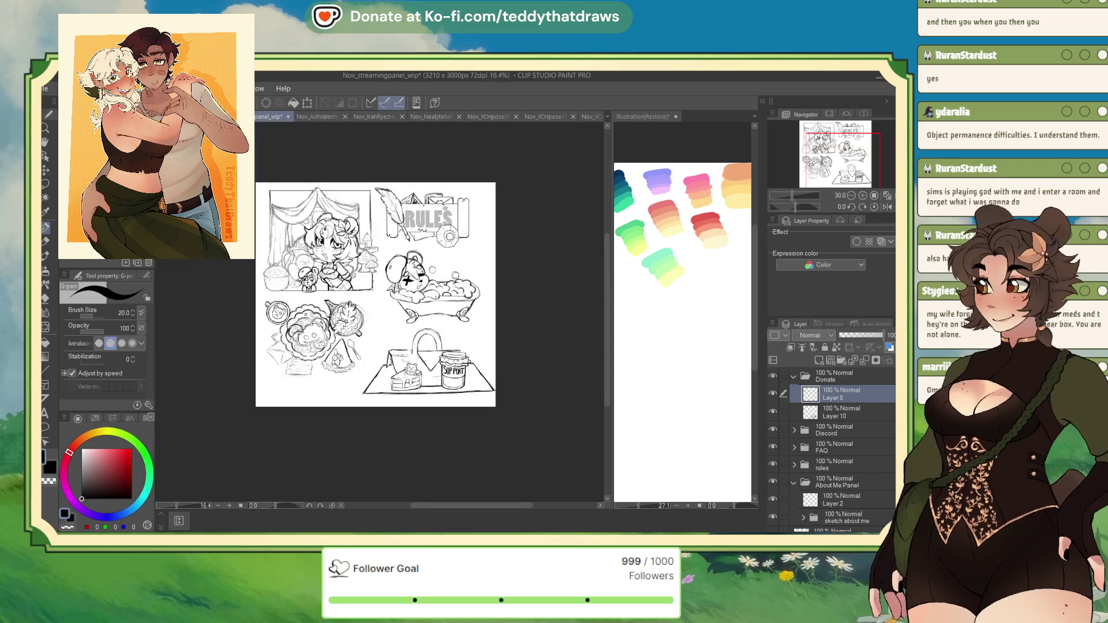
scroll(373, 337, up, 1)
scroll(378, 337, down, 1)
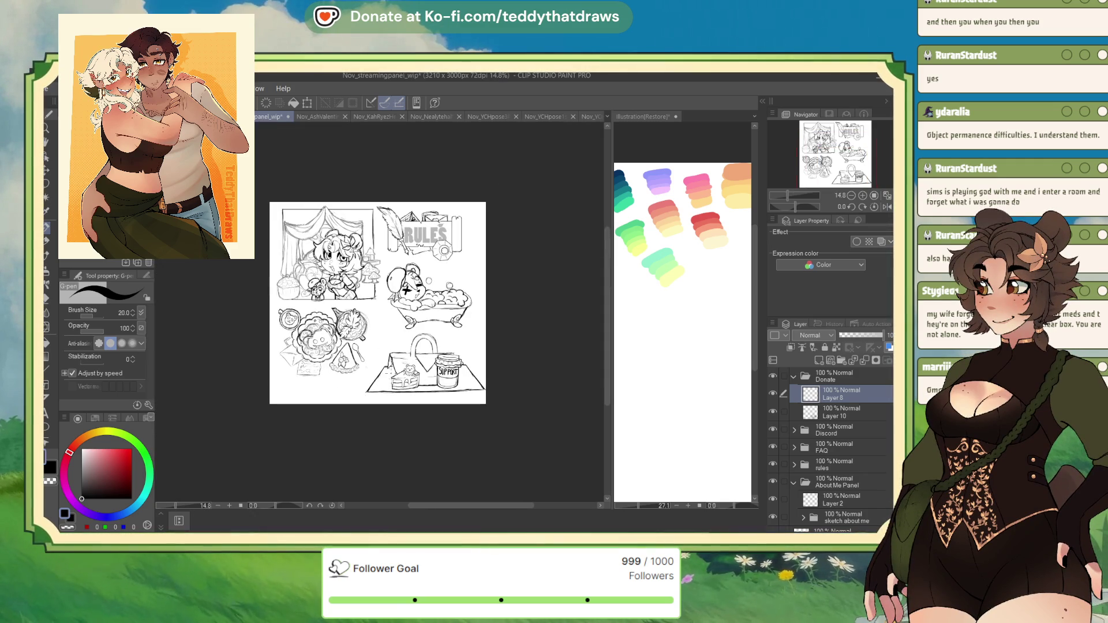
scroll(378, 337, up, 1)
scroll(435, 300, down, 1)
scroll(435, 301, up, 1)
scroll(436, 300, down, 2)
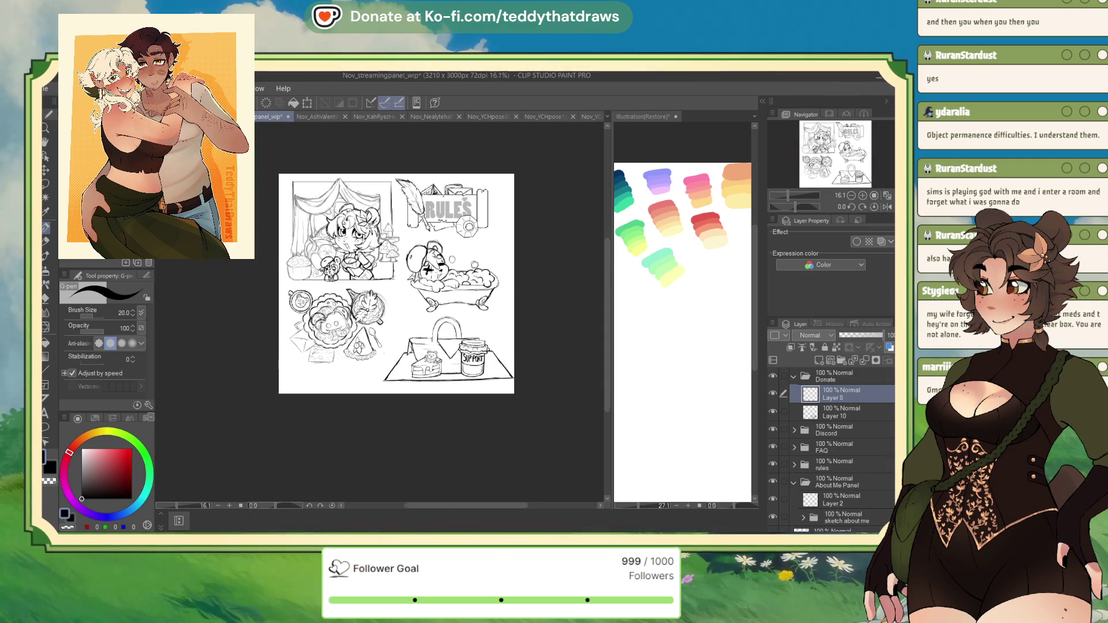
scroll(436, 301, up, 1)
scroll(436, 300, up, 1)
scroll(442, 403, up, 2)
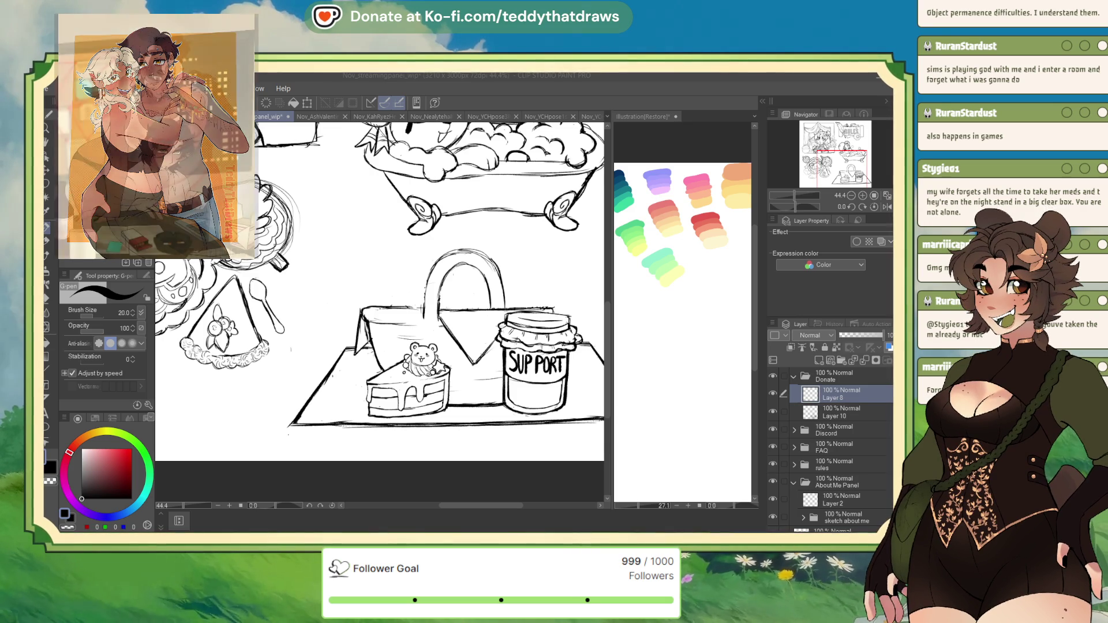
scroll(451, 379, up, 1)
scroll(379, 300, up, 3)
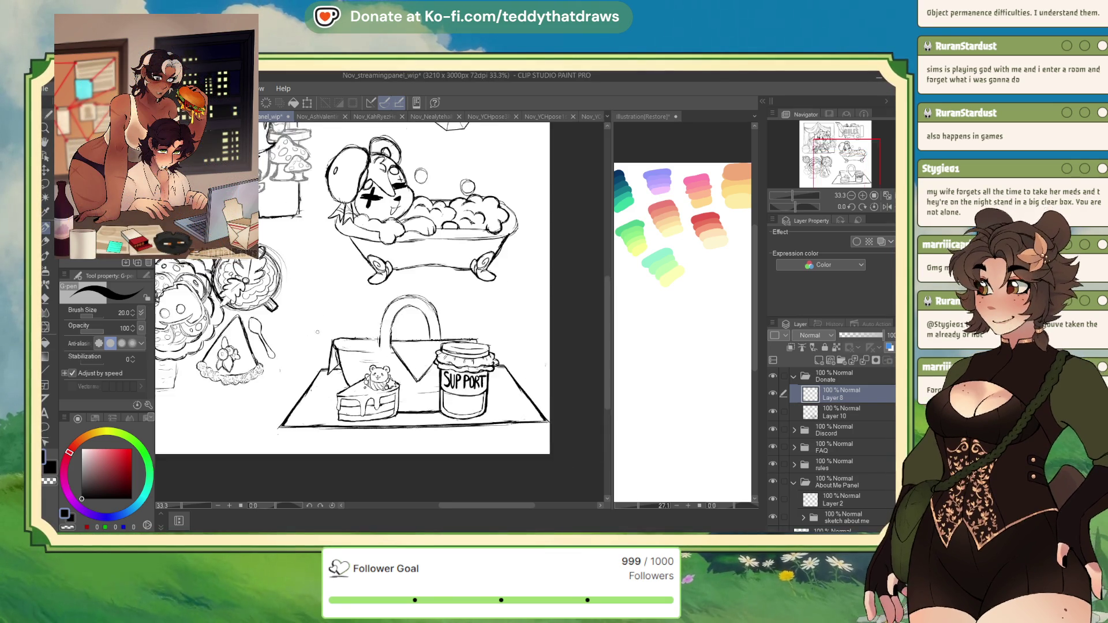
scroll(328, 367, up, 1)
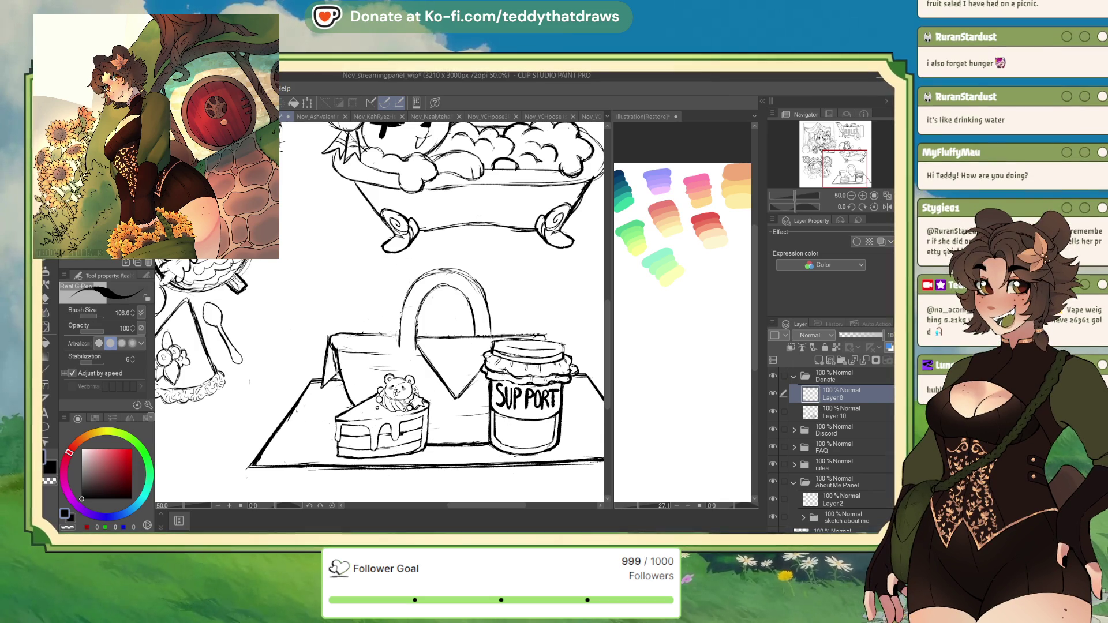
key(ctrl+minus)
scroll(383, 292, up, 2)
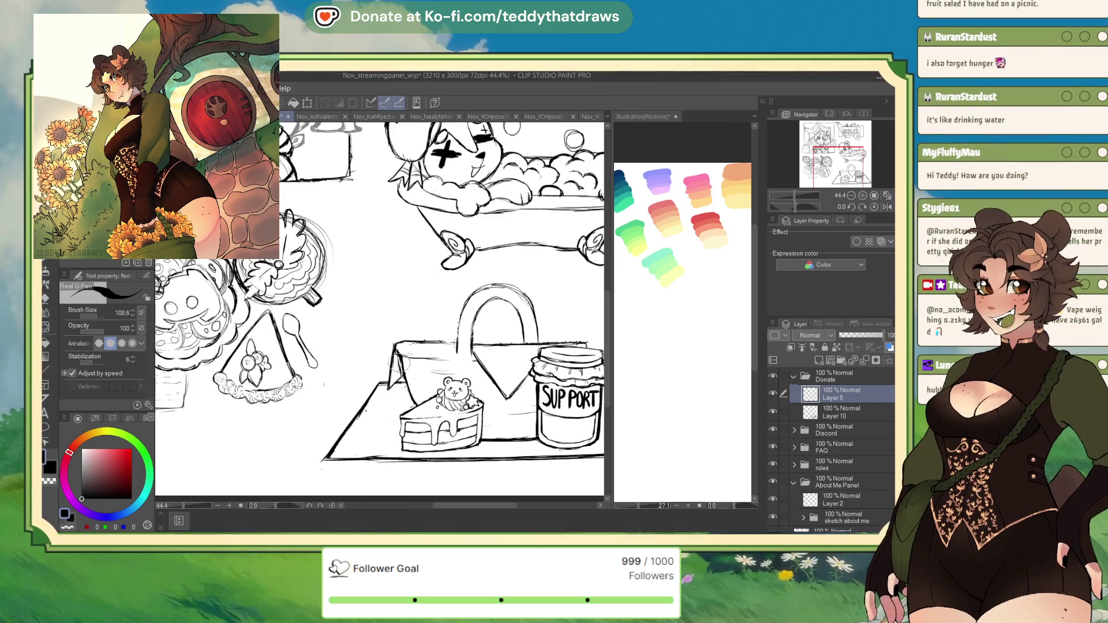
scroll(411, 349, up, 1)
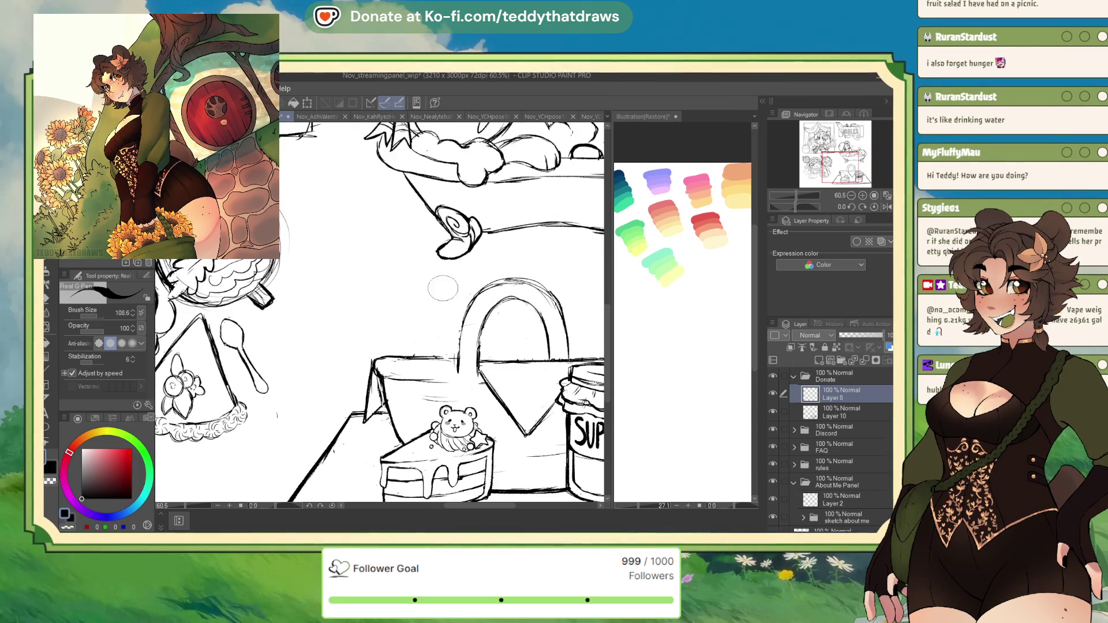
scroll(419, 279, down, 2)
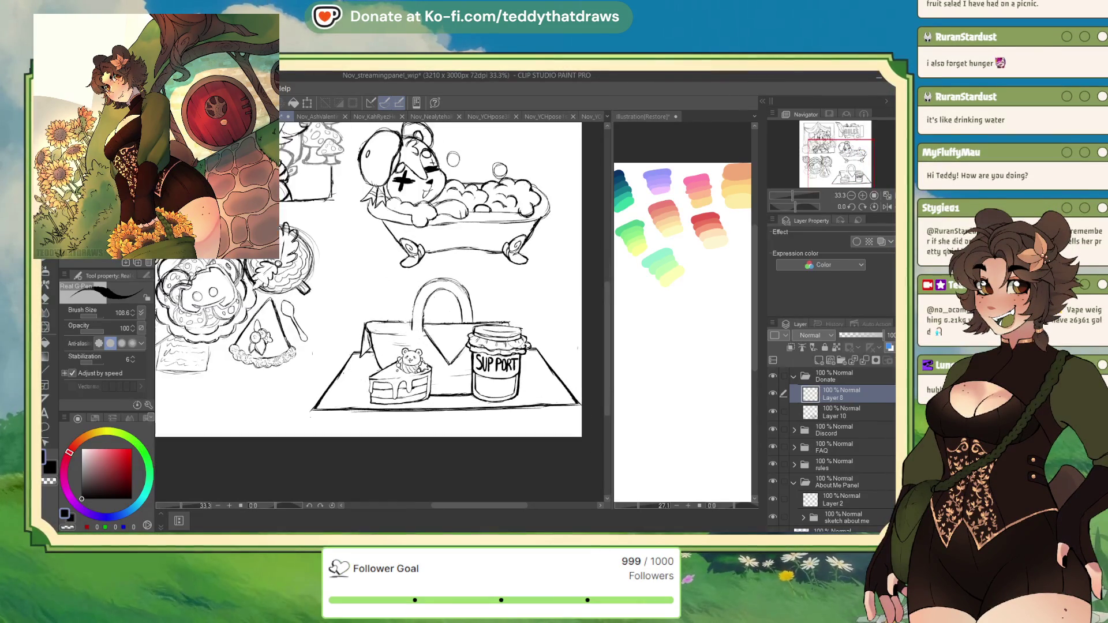
scroll(407, 309, up, 2)
scroll(479, 352, down, 2)
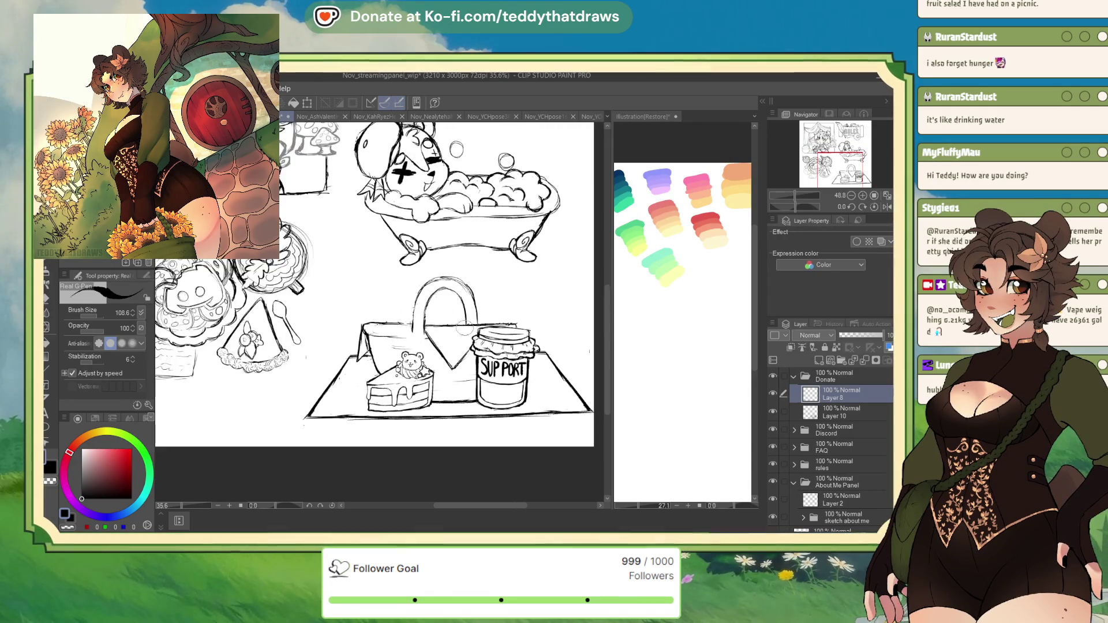
scroll(552, 395, up, 1)
scroll(552, 395, down, 1)
scroll(554, 393, up, 2)
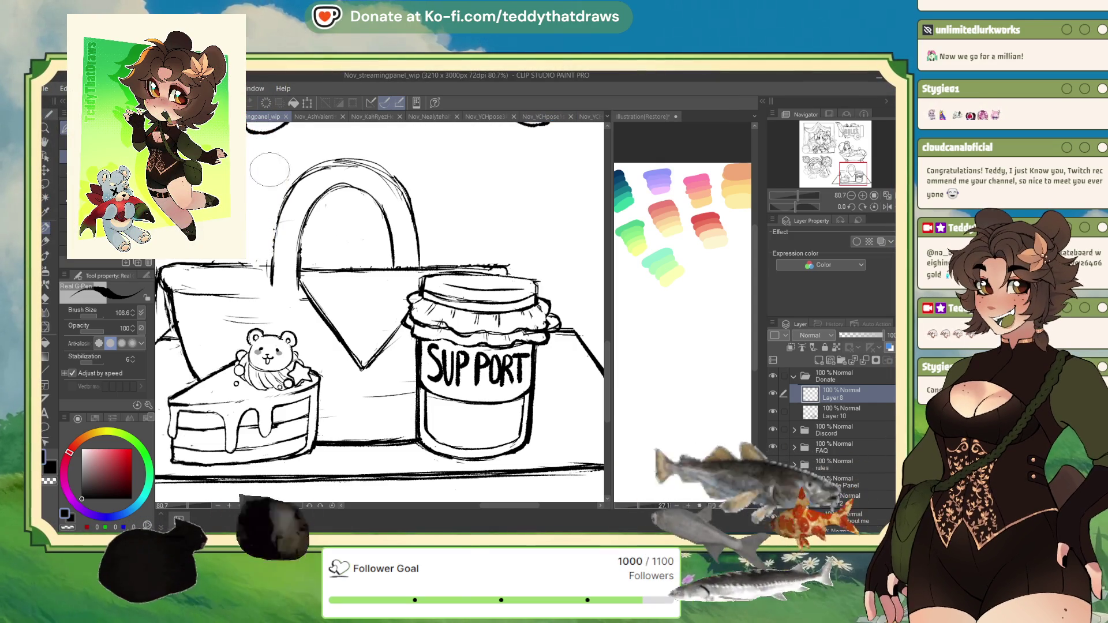
Step: Close Nov_streamingpanel_wip and create a new blank canvas named Illustration2
click(287, 117)
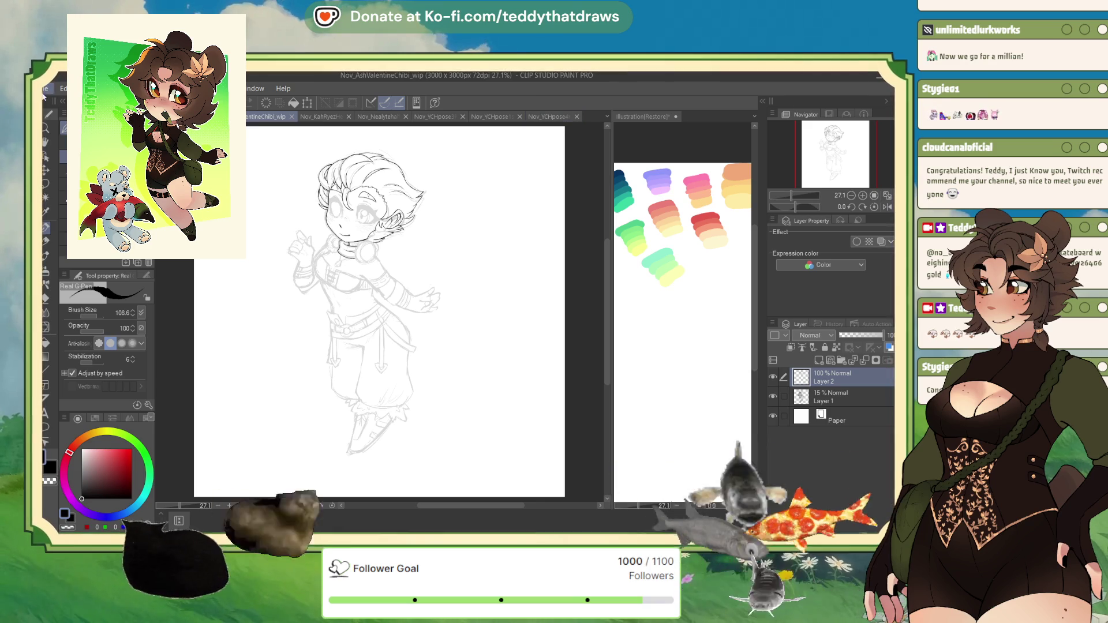
key(ctrl+n)
key(Return)
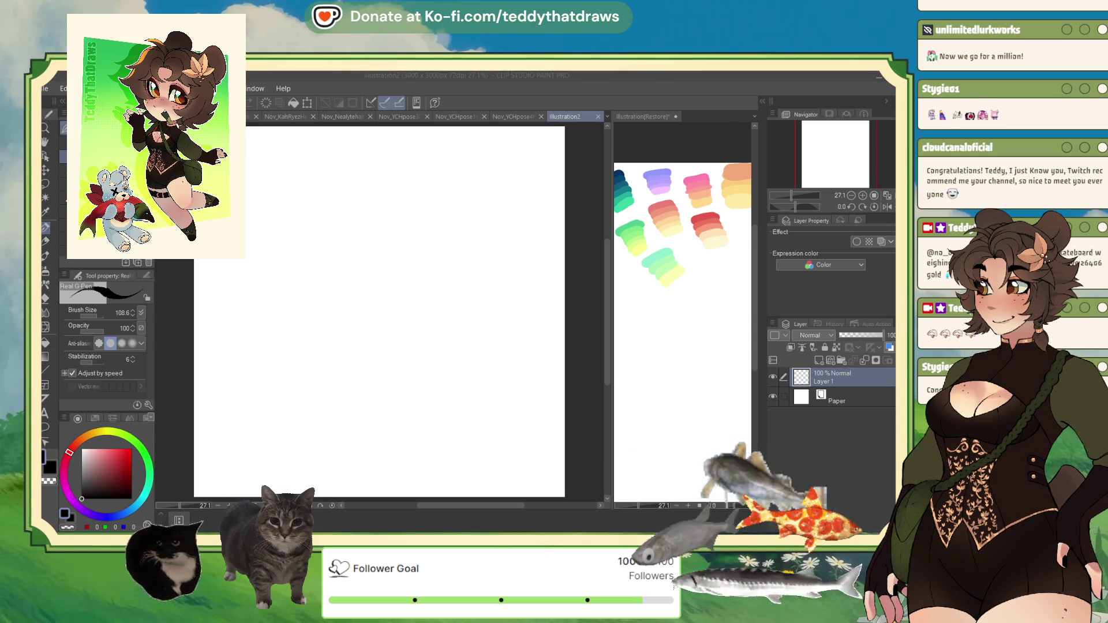
Step: Paste the follower badge, enlarge it about four times and move it lower on the canvas
key(ctrl+v)
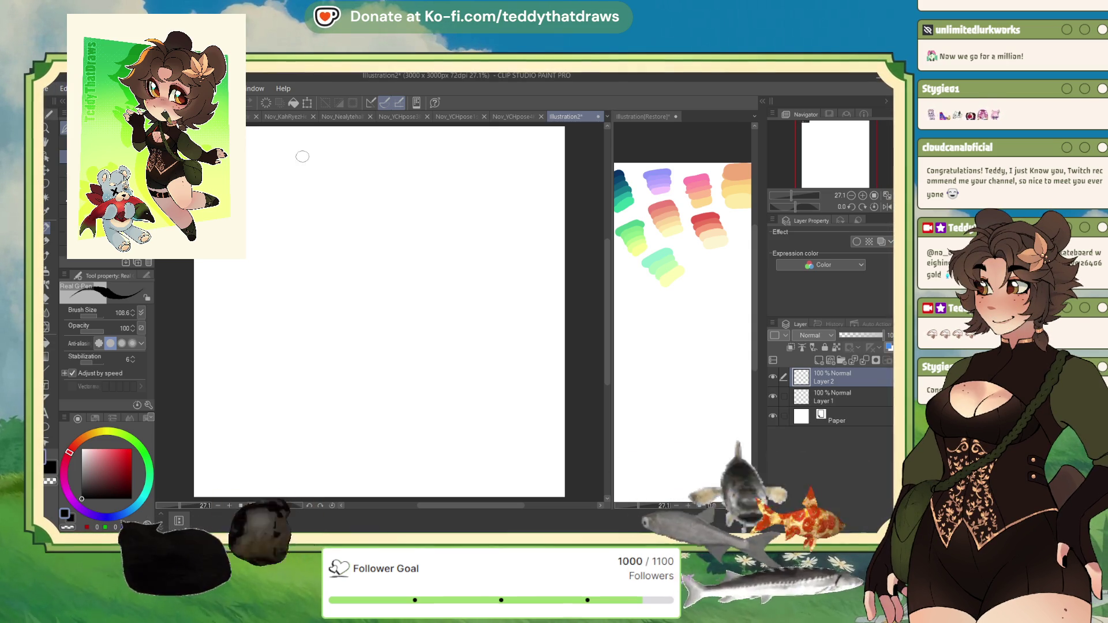
key(ctrl+t)
mouse_move(284, 151)
mouse_down()
mouse_move(316, 153)
mouse_move(300, 226)
mouse_up()
drag(369, 239, 400, 247)
key(Return)
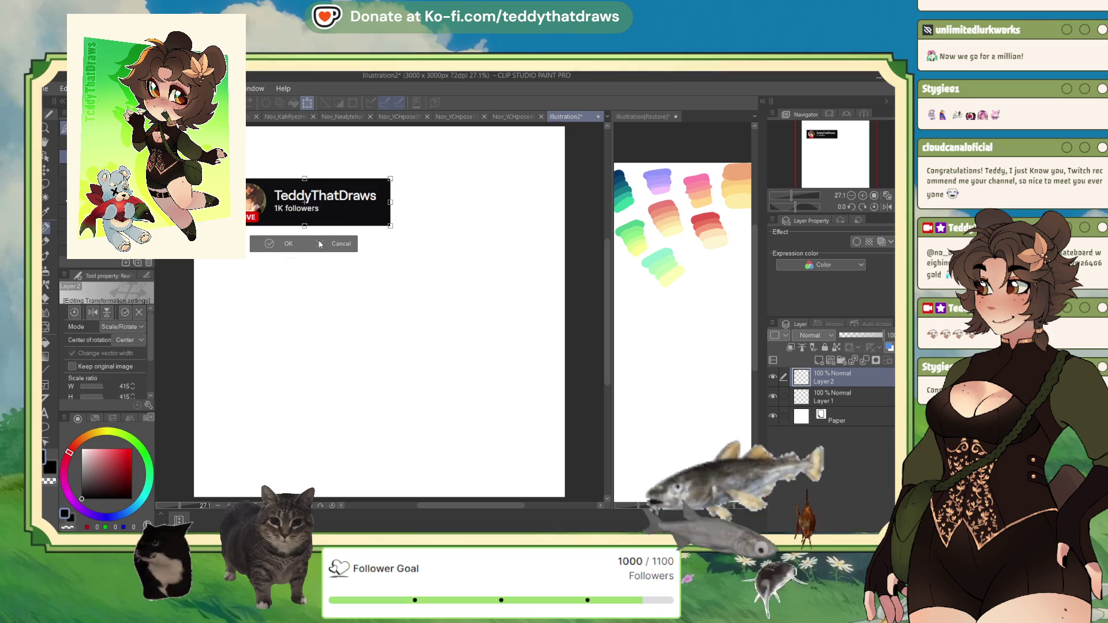
Step: Switch to the G-Pen and move Layer 1 above the badge layer
key(p)
click(827, 151)
drag(828, 151, 819, 149)
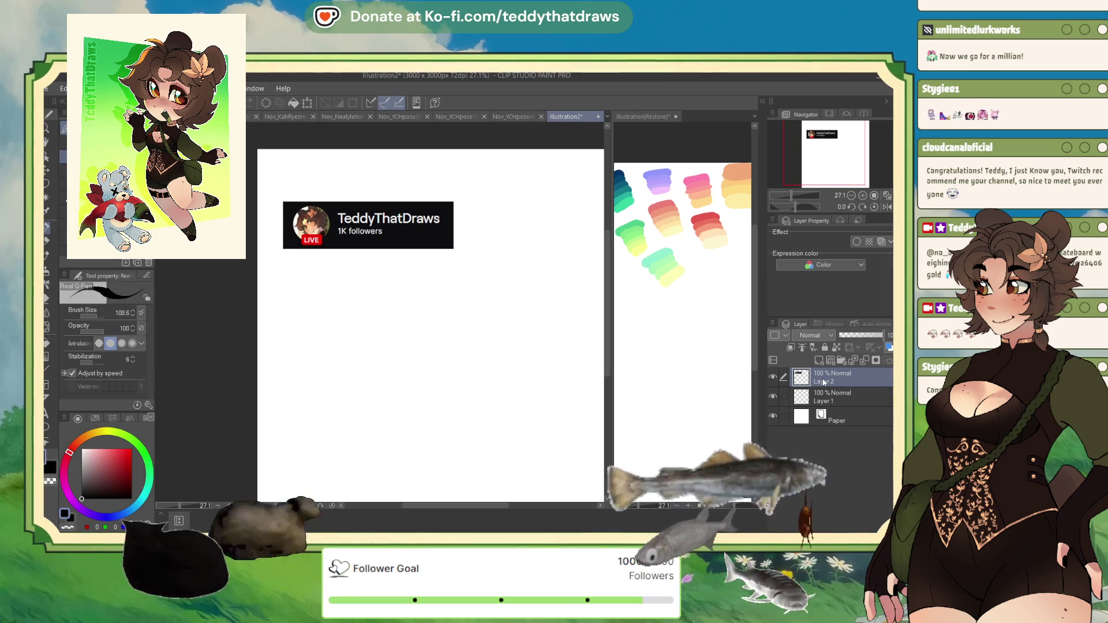
drag(819, 396, 816, 383)
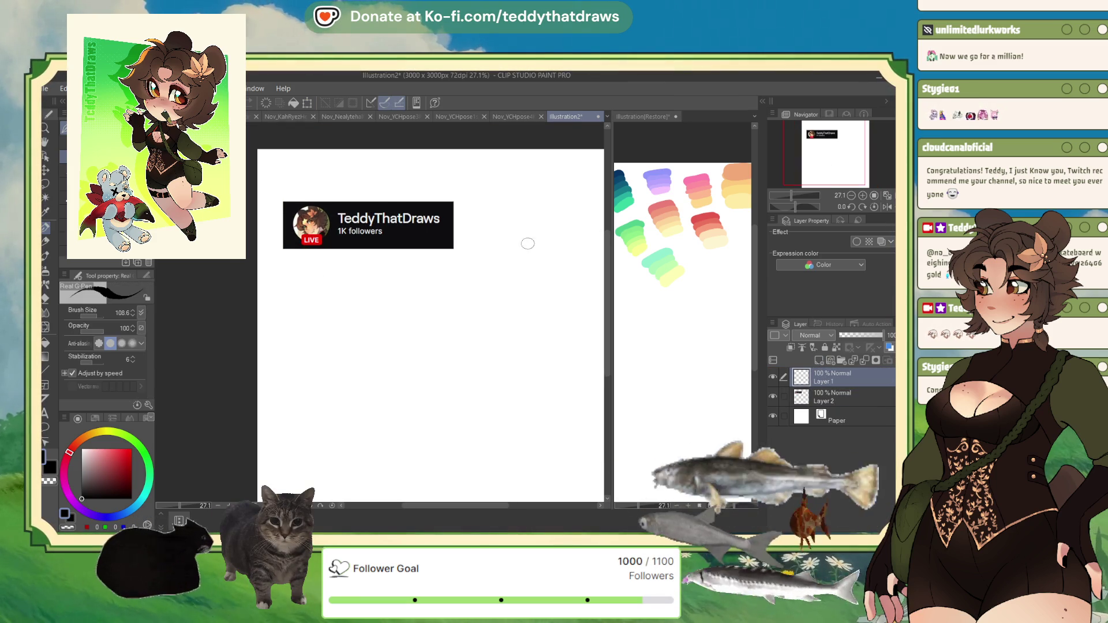
scroll(497, 218, up, 3)
Step: Sketch a round head outline, a lower-face curve, an eye shape and a small nose mark on Layer 1
mouse_move(429, 294)
mouse_down()
mouse_move(527, 257)
mouse_move(430, 345)
mouse_up()
mouse_move(497, 250)
mouse_down()
mouse_move(425, 337)
mouse_move(438, 323)
mouse_move(427, 313)
mouse_move(487, 403)
mouse_move(549, 373)
mouse_move(568, 300)
mouse_up()
mouse_move(514, 253)
mouse_down()
mouse_move(577, 329)
mouse_move(530, 382)
mouse_up()
mouse_move(434, 363)
mouse_down()
mouse_move(528, 326)
mouse_move(444, 313)
mouse_move(446, 353)
mouse_up()
drag(494, 314, 534, 320)
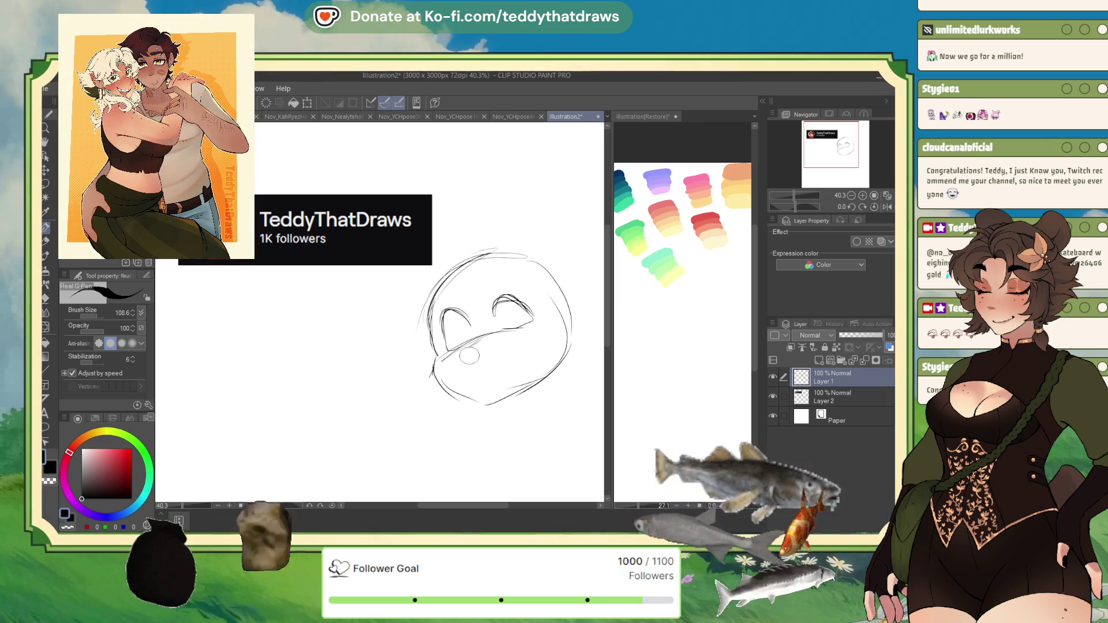
drag(469, 354, 477, 358)
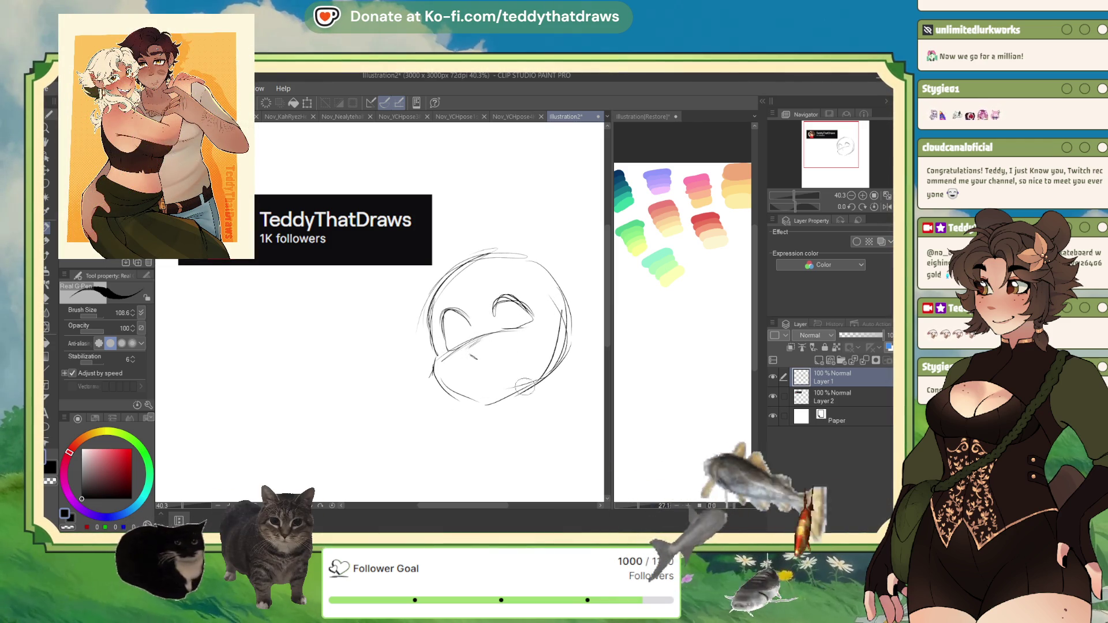
scroll(438, 355, down, 2)
scroll(455, 345, up, 2)
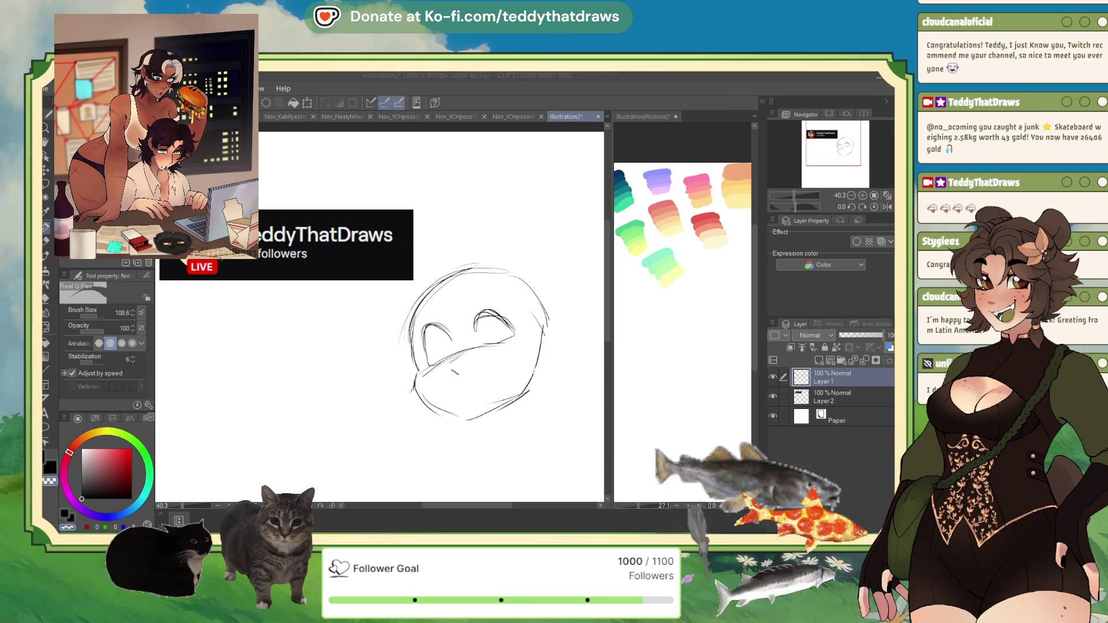
Step: Darken the right eye outline, then undo the nose circle and the trial circles on the forehead and by the left eye
key(alt+Tab)
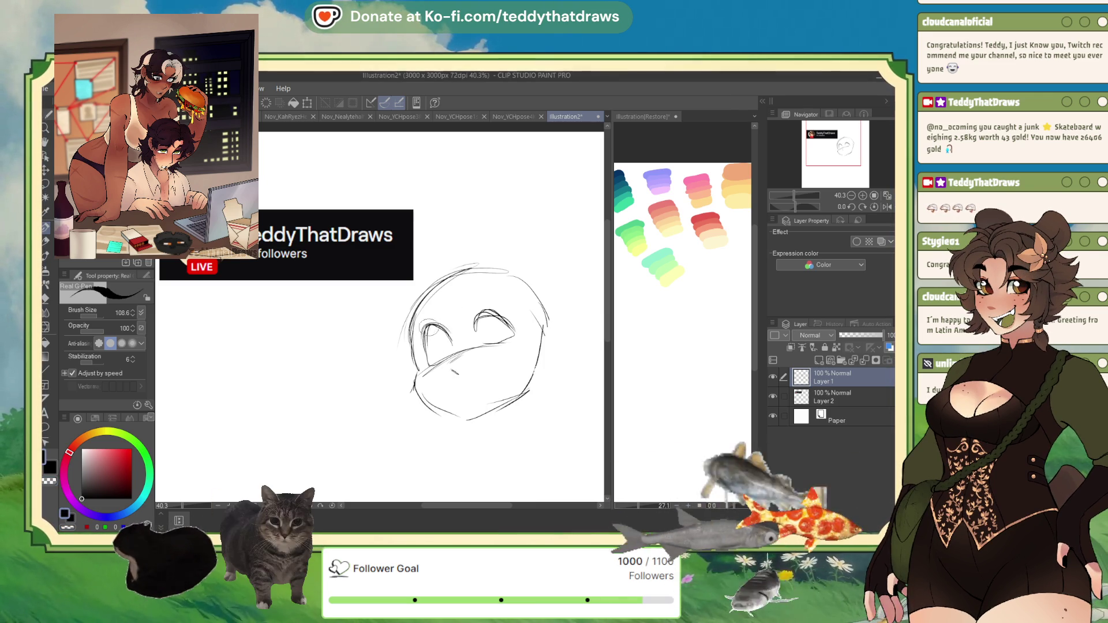
mouse_move(516, 337)
mouse_down()
mouse_move(503, 344)
mouse_move(508, 326)
mouse_move(474, 341)
mouse_move(444, 320)
mouse_up()
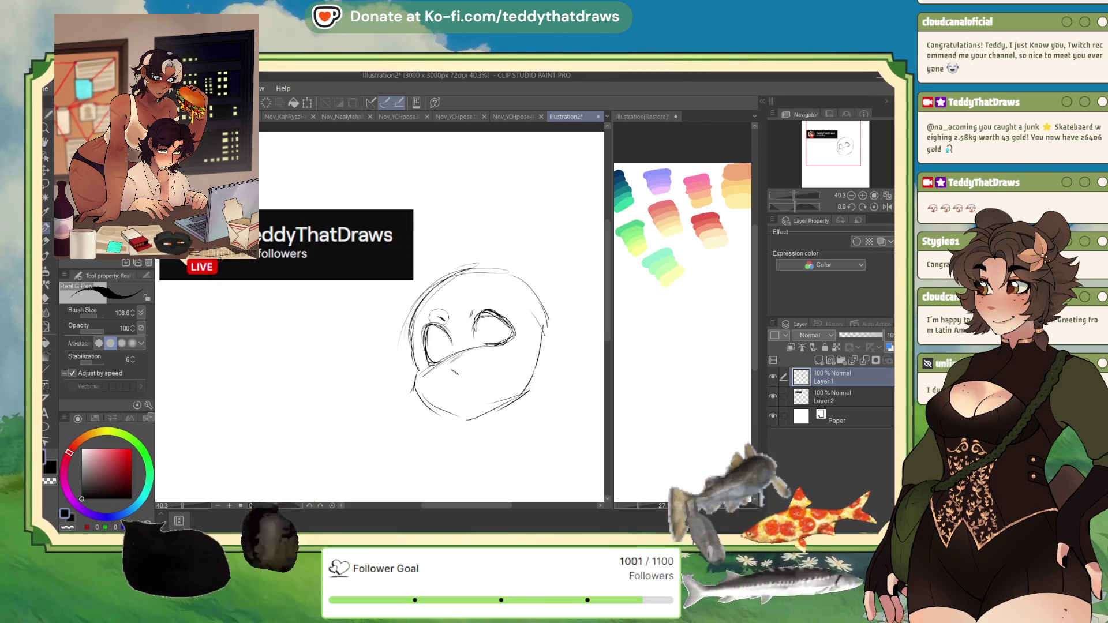
key(ctrl+z)
mouse_move(470, 286)
mouse_down()
mouse_move(484, 303)
mouse_move(501, 287)
mouse_up()
key(ctrl+z)
mouse_move(430, 308)
mouse_down()
mouse_move(447, 320)
mouse_move(444, 300)
mouse_up()
key(ctrl+z)
key(ctrl+z)
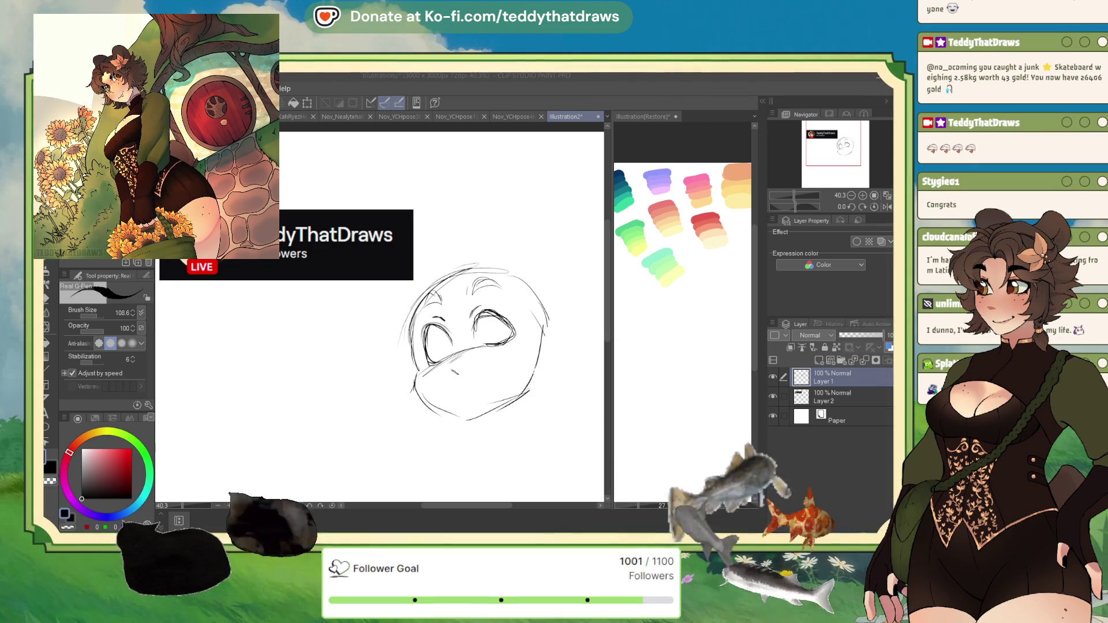
scroll(563, 225, down, 1)
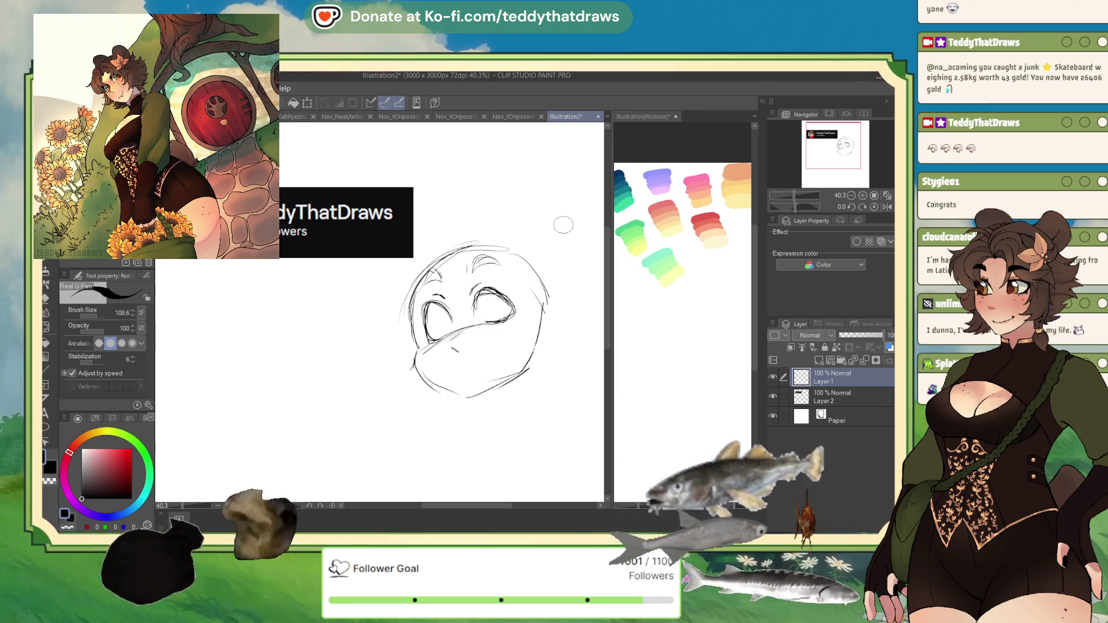
Step: Clear the face sketch and redraw the head outline with a cheek line across it
key(Delete)
drag(465, 252, 414, 319)
mouse_move(416, 281)
mouse_down()
mouse_move(429, 358)
mouse_move(465, 386)
mouse_move(487, 391)
mouse_move(556, 321)
mouse_up()
mouse_move(479, 247)
mouse_down()
mouse_move(552, 323)
mouse_move(507, 381)
mouse_up()
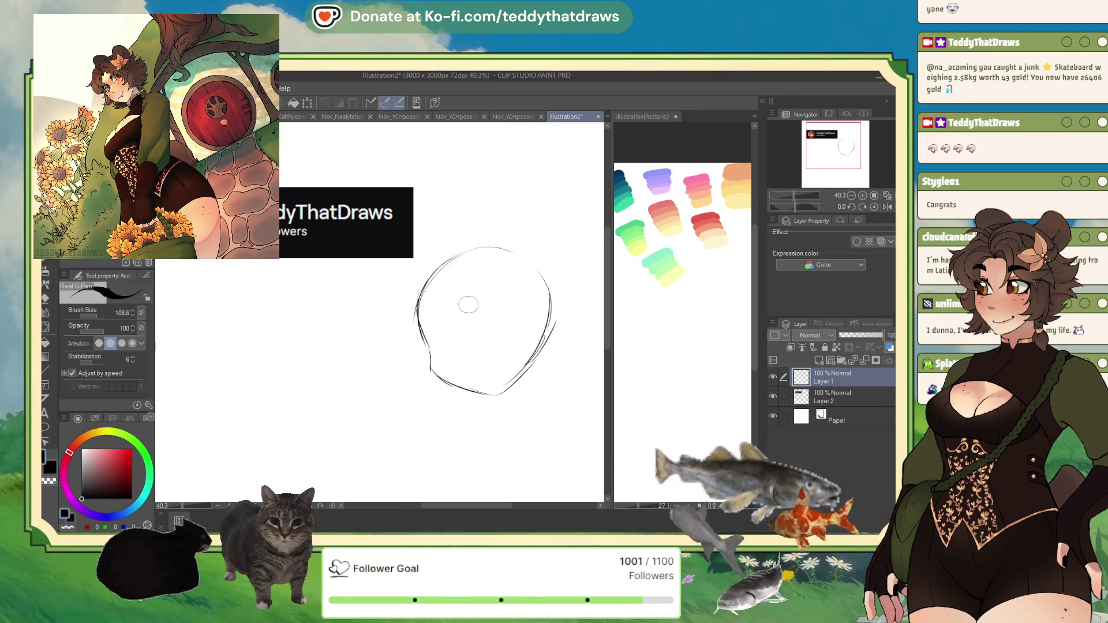
drag(427, 359, 515, 323)
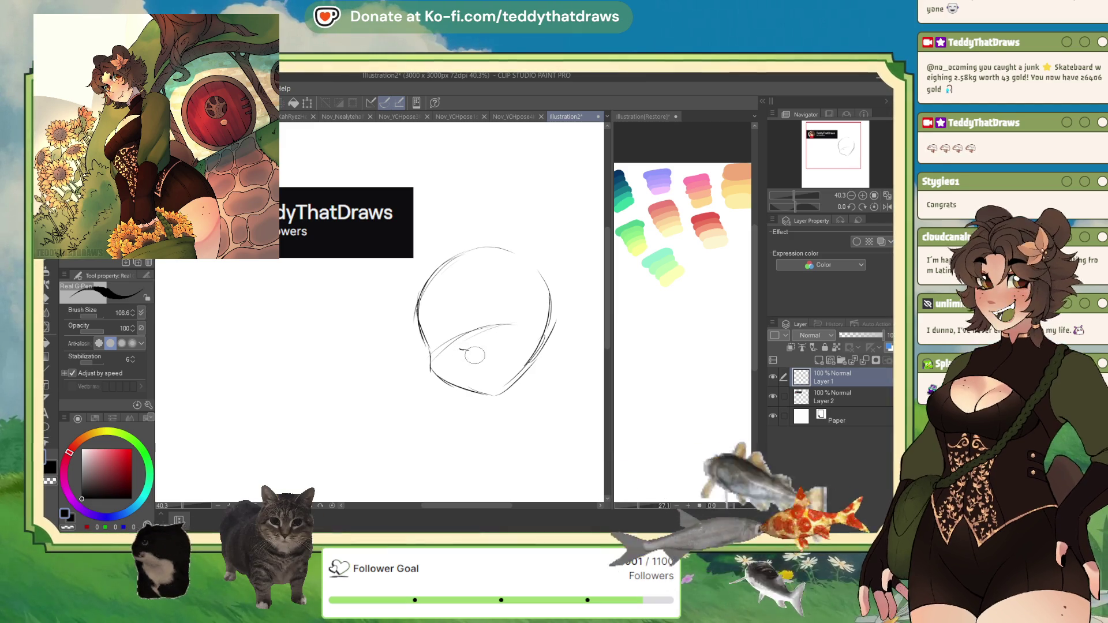
Step: Try an open mouth, undo it, and sketch the start of the left eye
drag(460, 349, 468, 350)
mouse_move(474, 361)
mouse_down()
mouse_move(503, 341)
mouse_move(500, 376)
mouse_move(474, 365)
mouse_move(502, 356)
mouse_move(497, 366)
mouse_up()
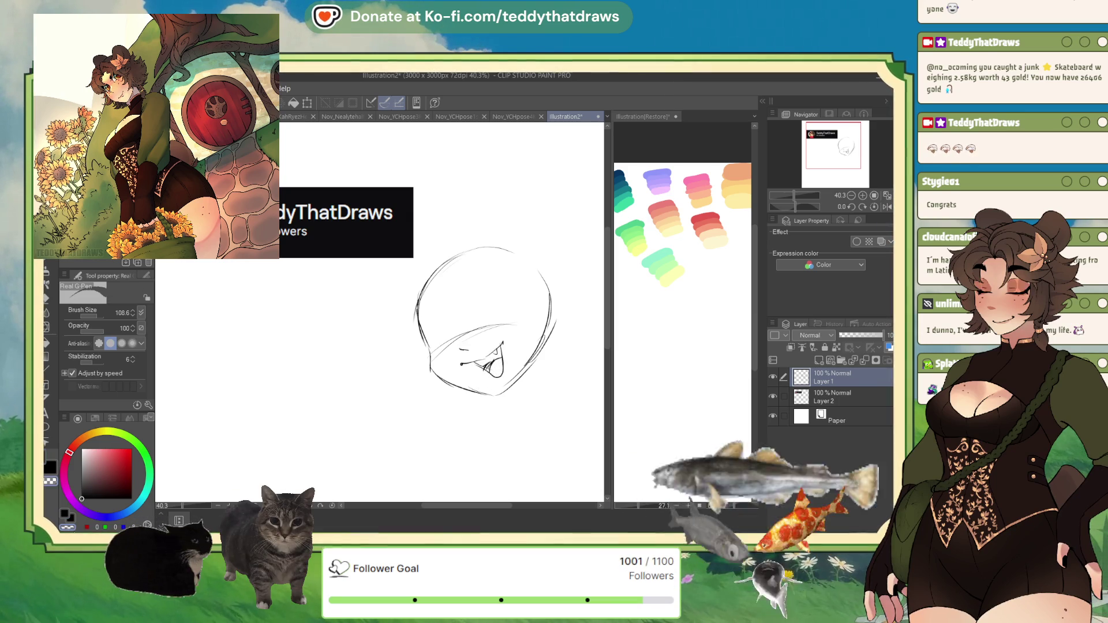
key(ctrl+z)
key(ctrl+z)
key(ctrl+z)
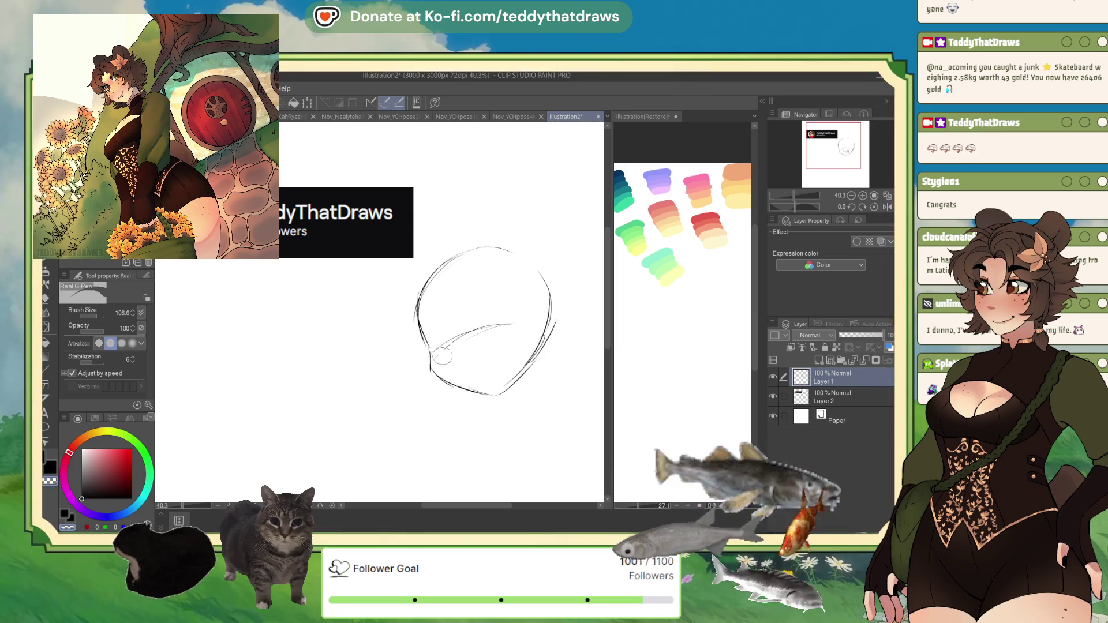
mouse_move(424, 316)
mouse_down()
mouse_move(456, 321)
mouse_move(430, 315)
mouse_move(426, 343)
mouse_move(456, 333)
mouse_move(490, 291)
mouse_move(511, 301)
mouse_move(491, 321)
mouse_up()
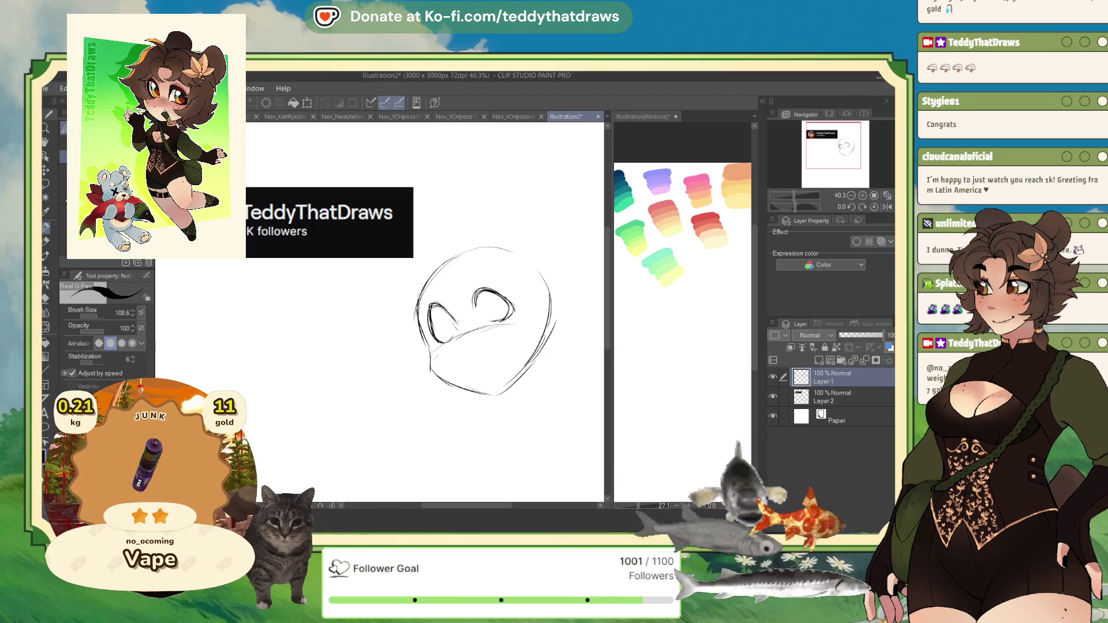
Step: Remove the stray circle near the mouth, reshape the head's right side and jaw, and sketch an open mouth
key(ctrl+z)
drag(456, 333, 479, 339)
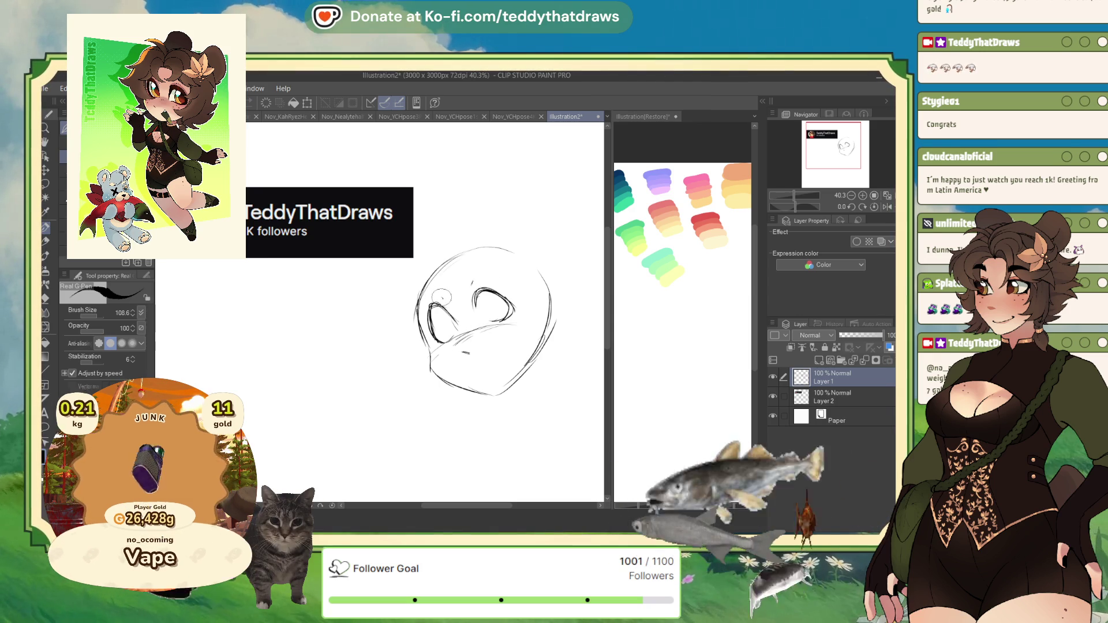
mouse_move(424, 271)
mouse_down()
mouse_move(497, 246)
mouse_move(535, 345)
mouse_up()
mouse_move(534, 283)
mouse_down()
mouse_move(540, 357)
mouse_move(502, 387)
mouse_move(491, 356)
mouse_move(506, 364)
mouse_move(501, 383)
mouse_move(480, 375)
mouse_up()
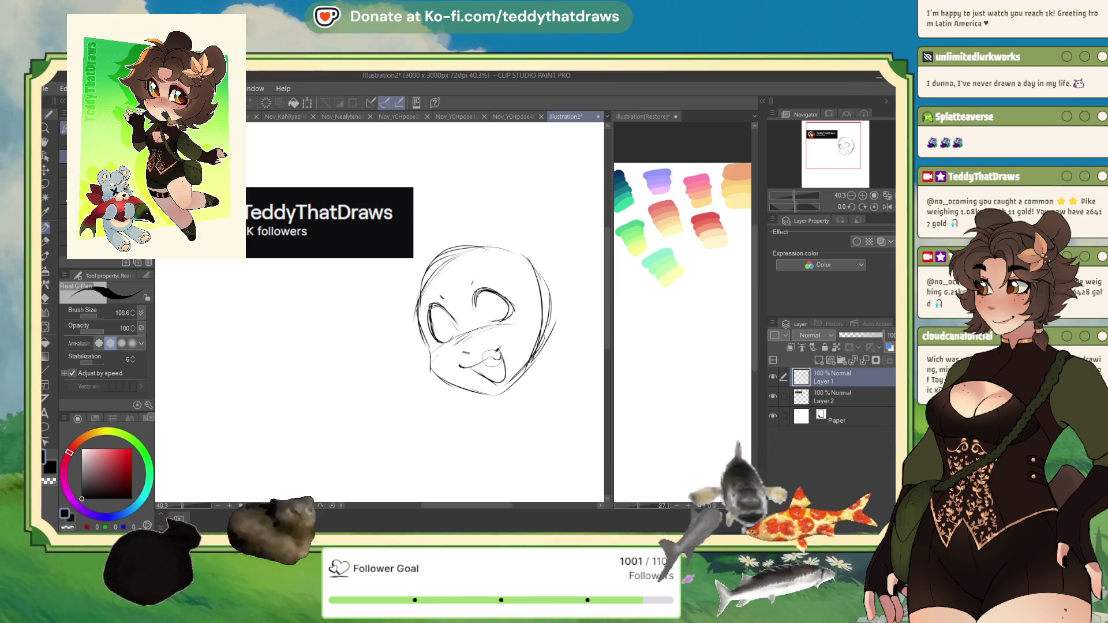
drag(478, 366, 493, 358)
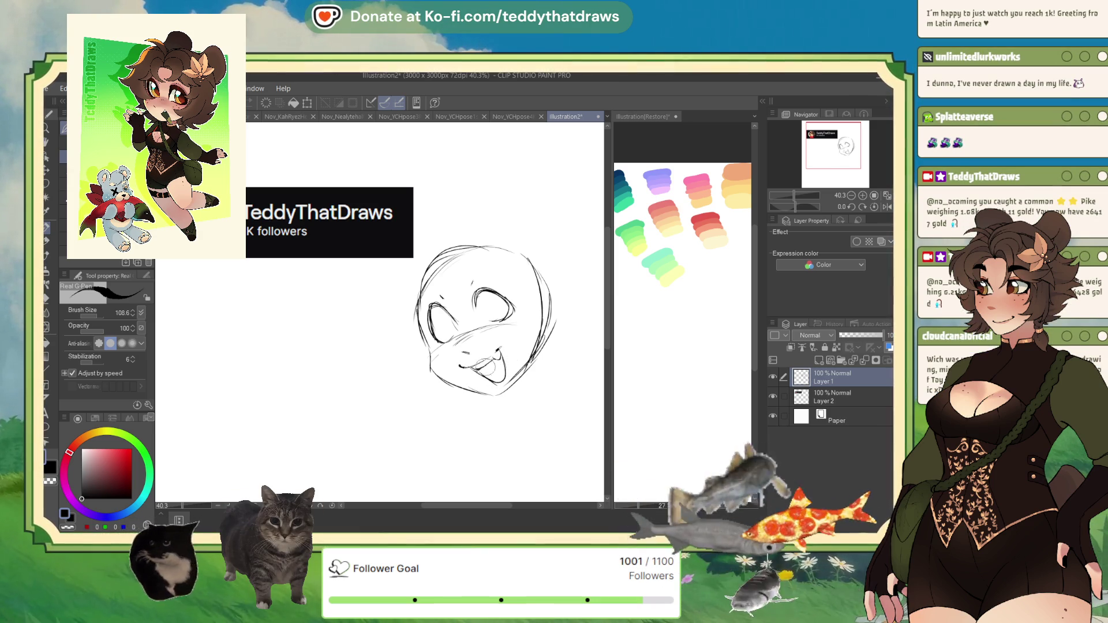